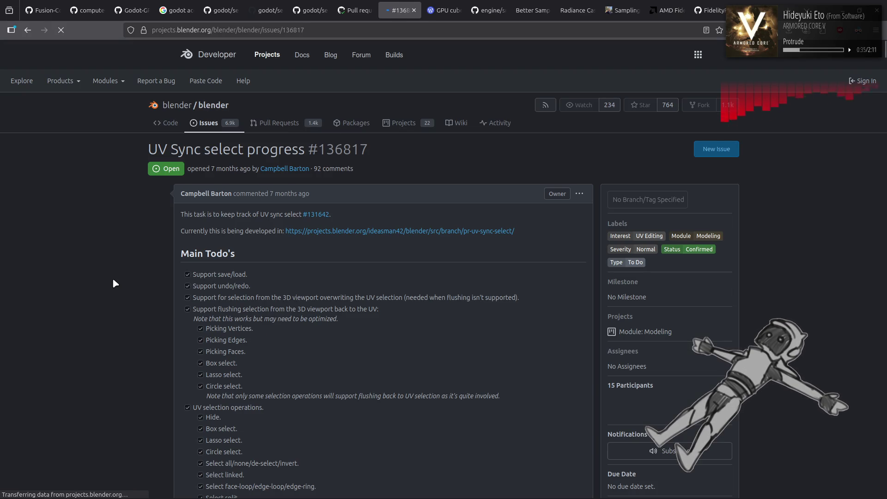
scroll(115, 283, down, 5)
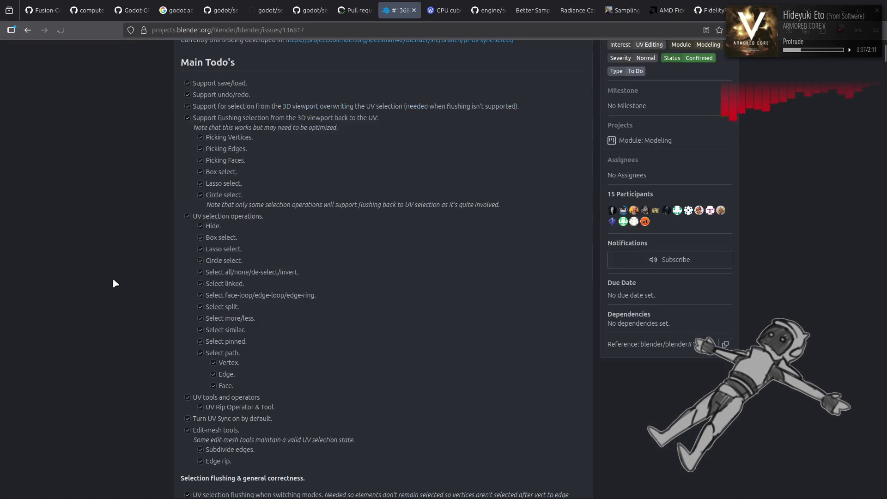
scroll(115, 283, down, 3)
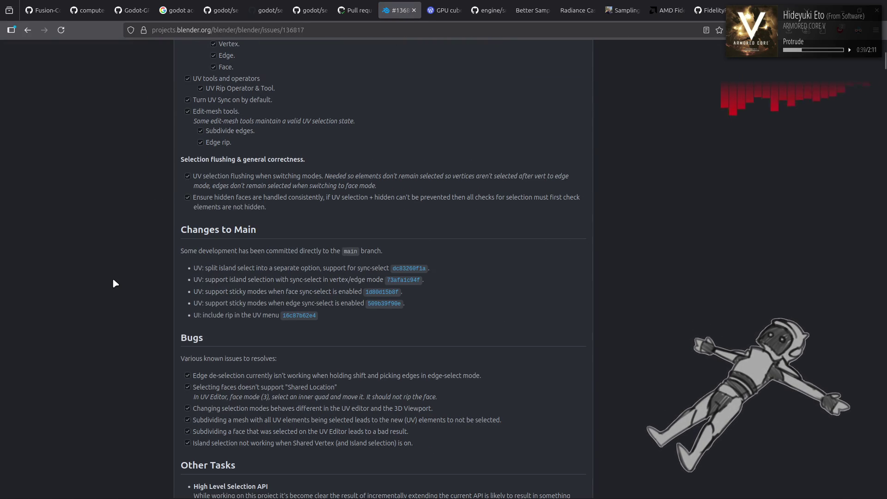
scroll(114, 284, down, 3)
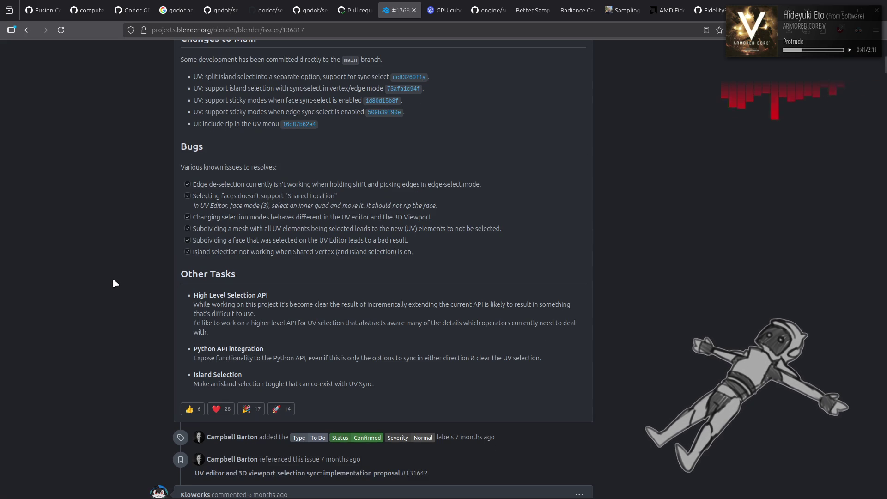
Jump to the top of issue #136817 and go back to the Blender Projects home page.
key(Home)
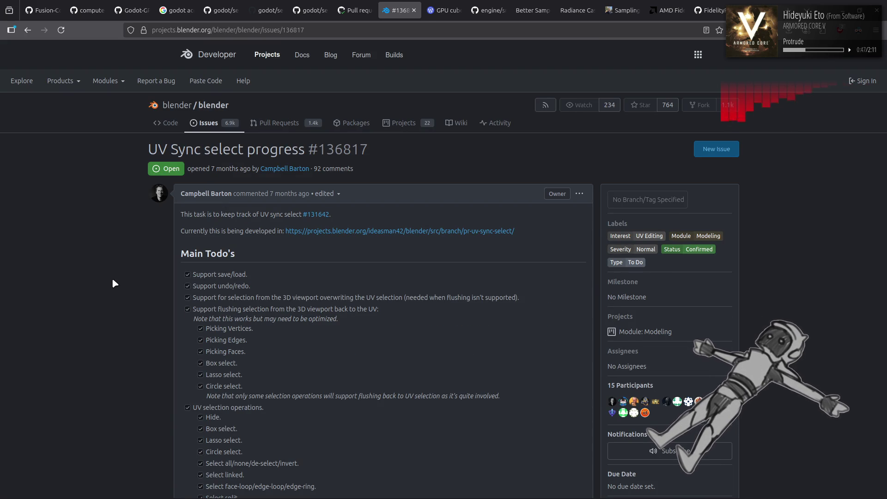
key(alt+Left)
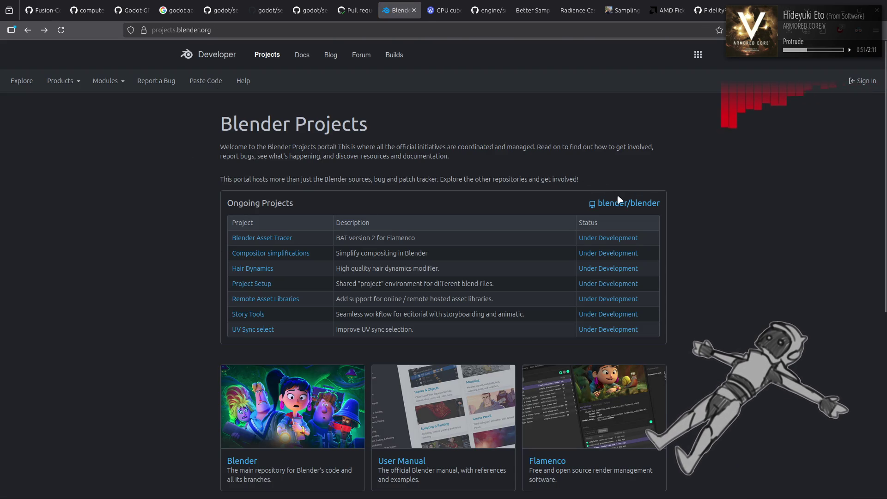
From blender/blender's pull request list, open 'UI Experiment: Undo and Redo Menu Item Names'.
click(621, 202)
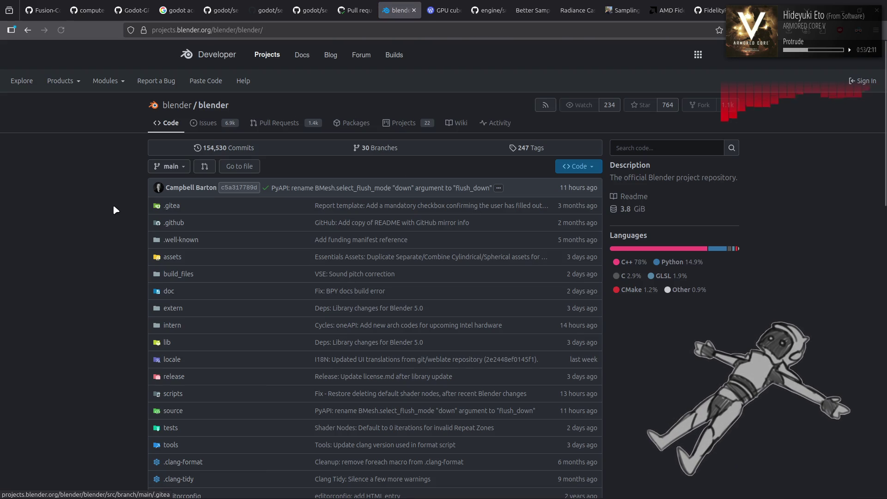
click(272, 123)
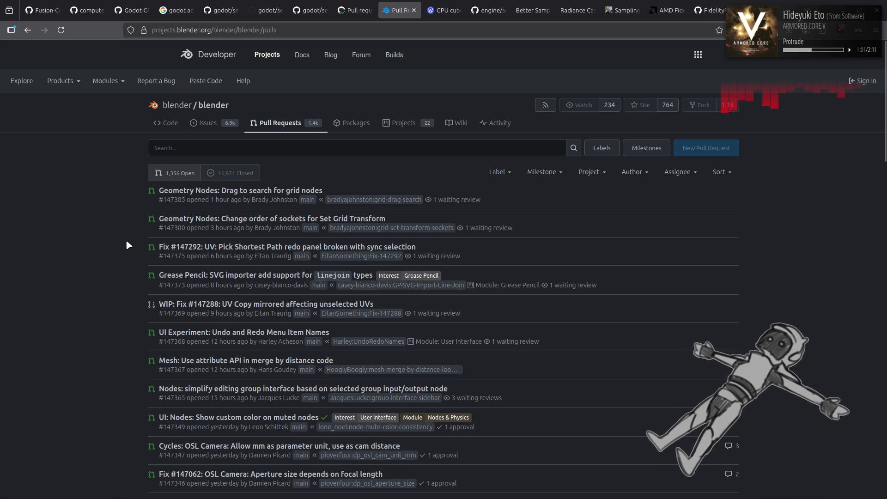
scroll(126, 245, down, 2)
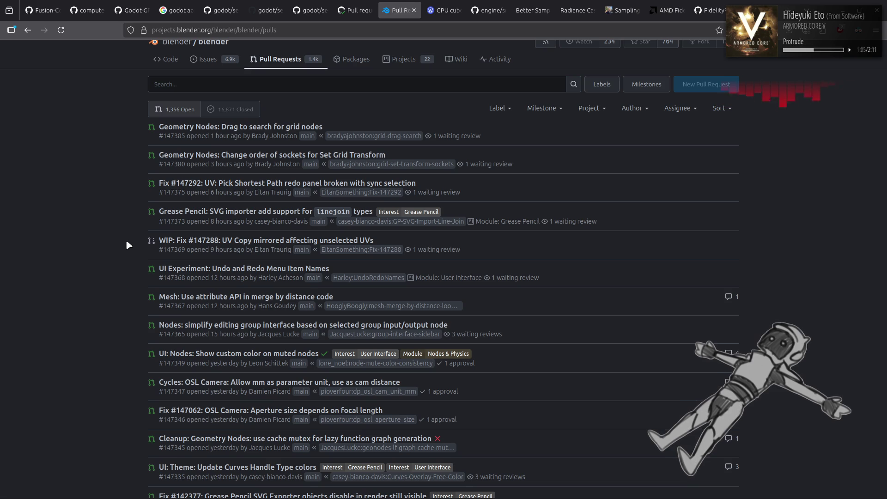
scroll(126, 245, down, 1)
scroll(126, 244, down, 1)
click(163, 207)
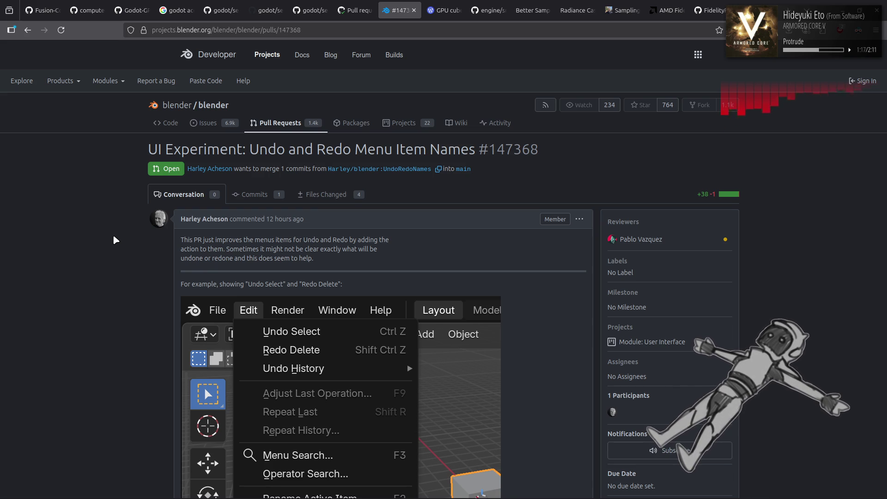
scroll(114, 235, down, 1)
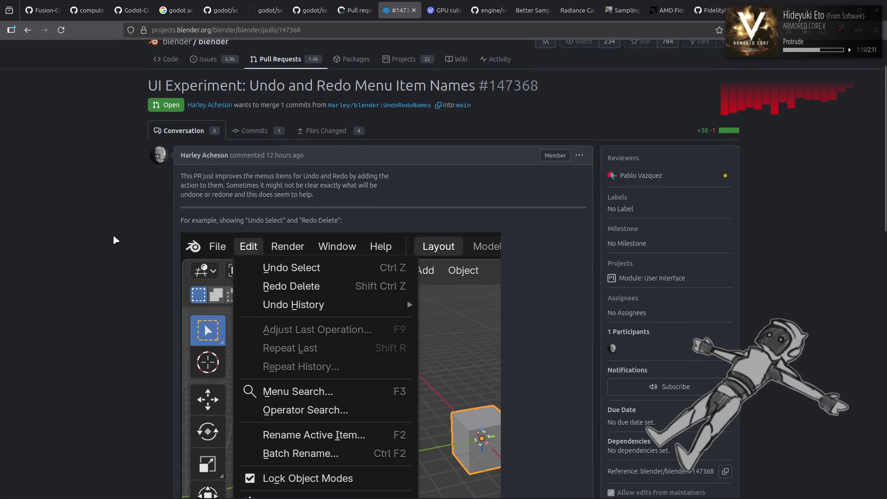
scroll(114, 237, down, 1)
scroll(113, 236, down, 1)
scroll(113, 237, down, 2)
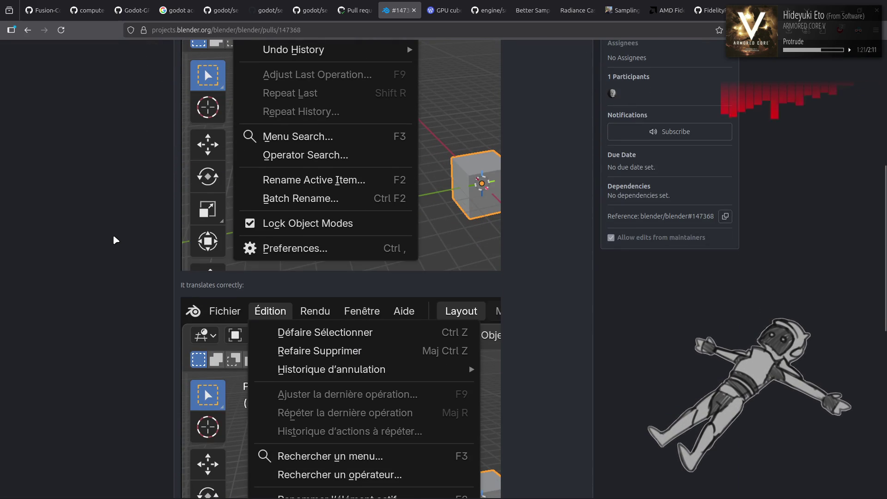
scroll(113, 234, down, 1)
scroll(113, 234, down, 3)
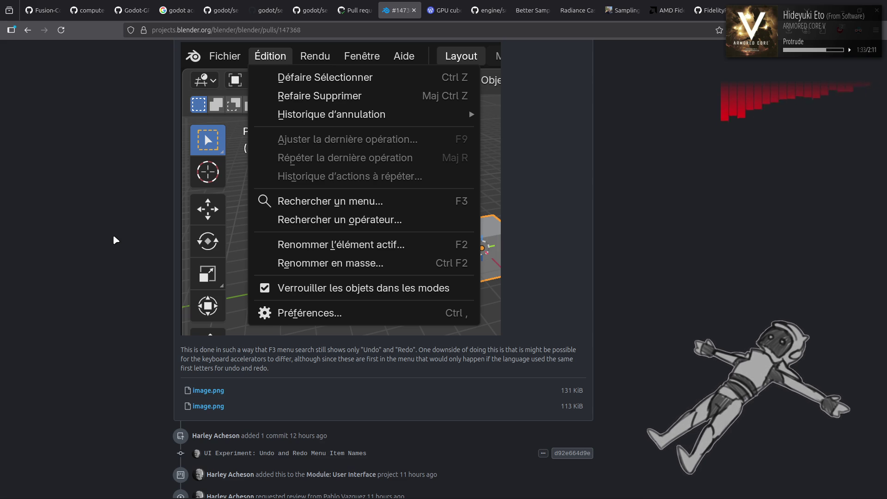
scroll(113, 235, down, 4)
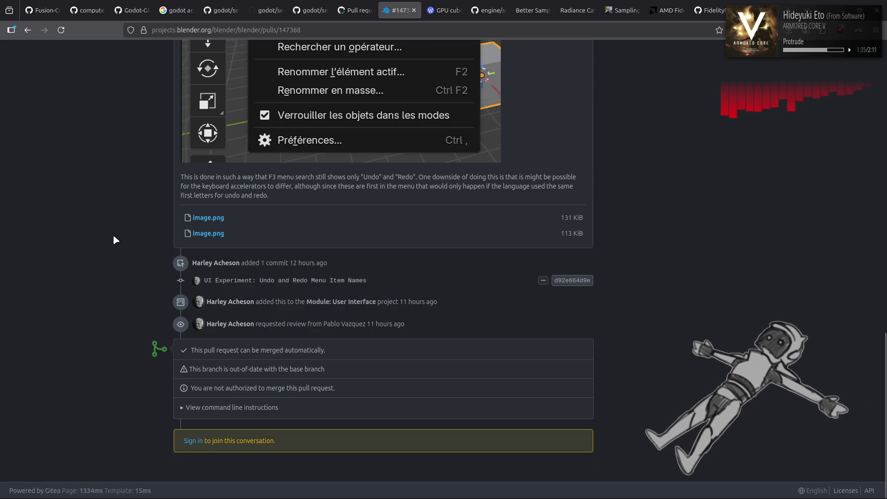
scroll(113, 234, up, 1)
scroll(113, 234, up, 5)
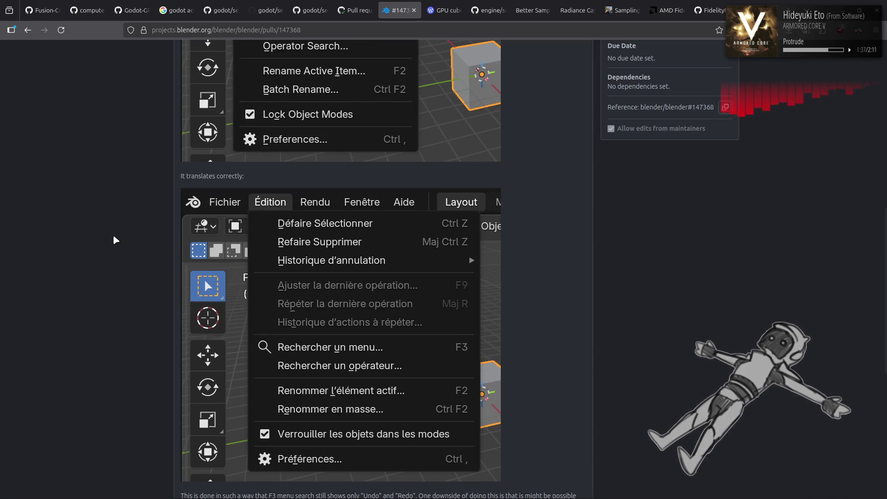
scroll(112, 234, up, 4)
scroll(113, 234, up, 1)
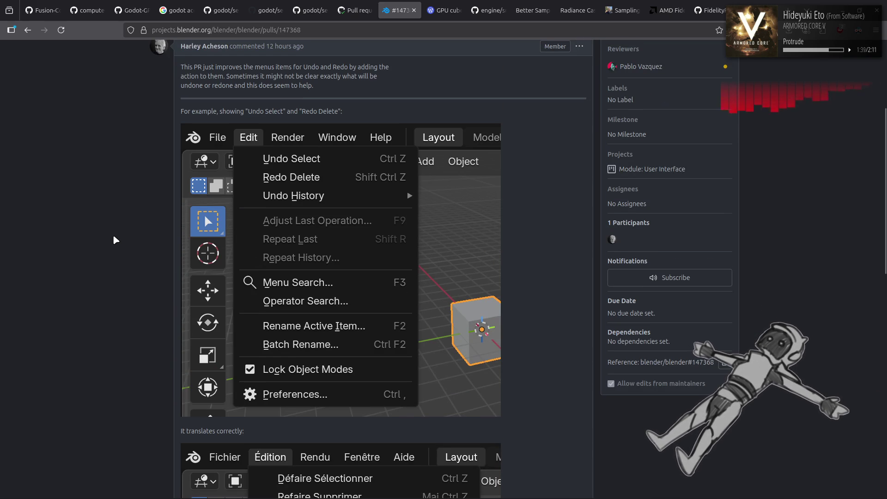
Go back to the pull request list and open #147367, 'Mesh: Use attribute API in merge by distance code'.
key(alt+Left)
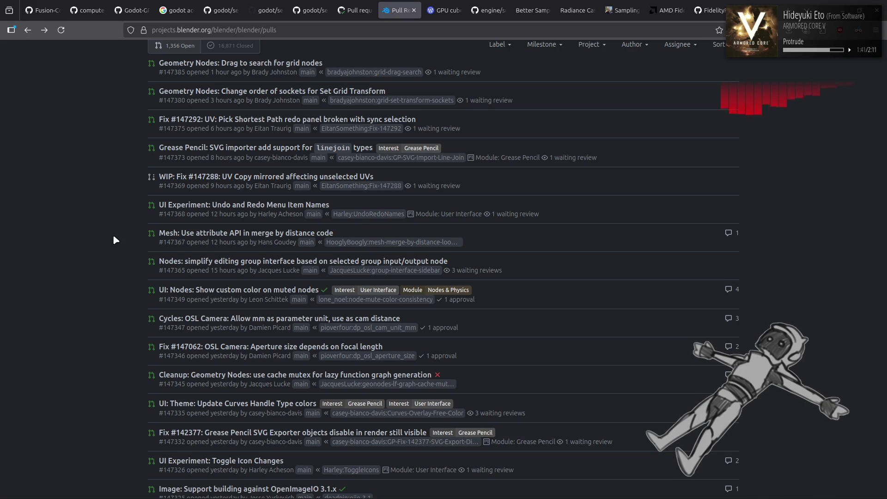
scroll(113, 235, up, 3)
scroll(113, 234, down, 1)
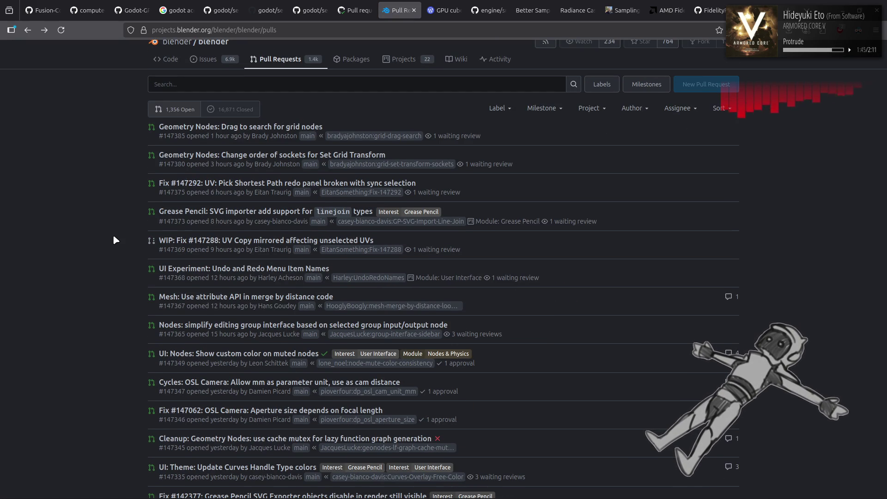
click(252, 298)
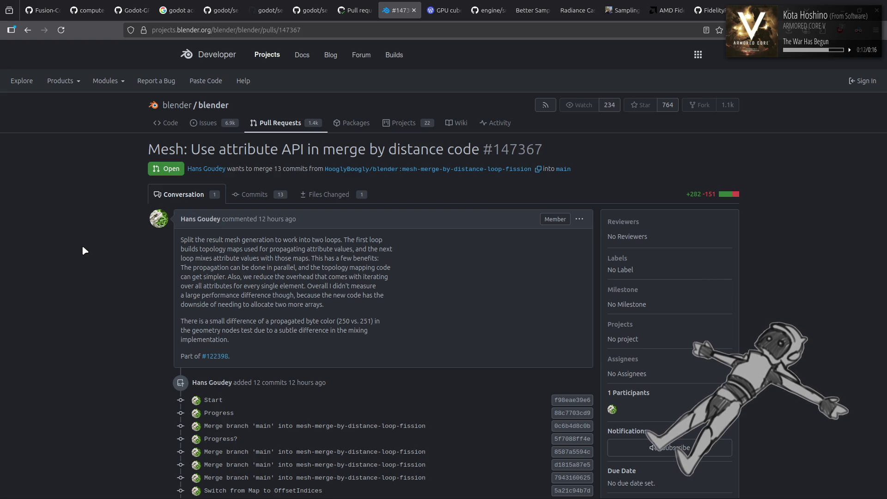
Open the referenced issue #122398, 'Replace CustomData with AttributeStorage', from the PR description.
click(212, 358)
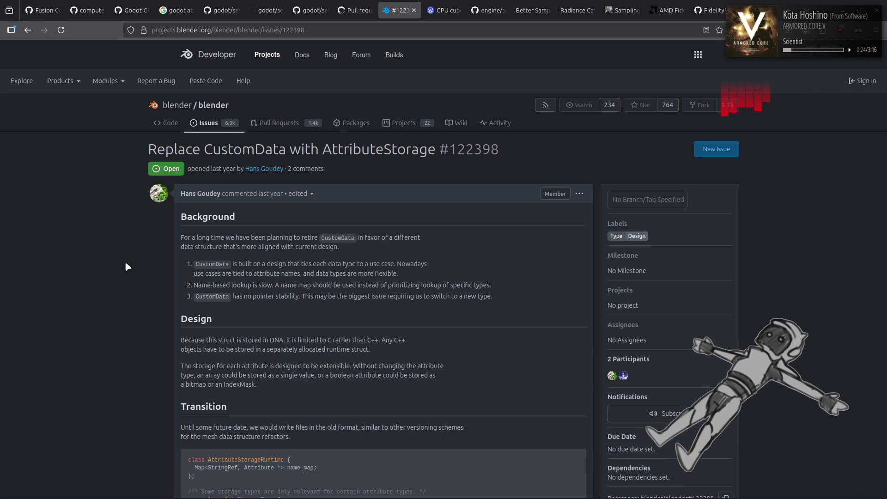
scroll(126, 263, down, 2)
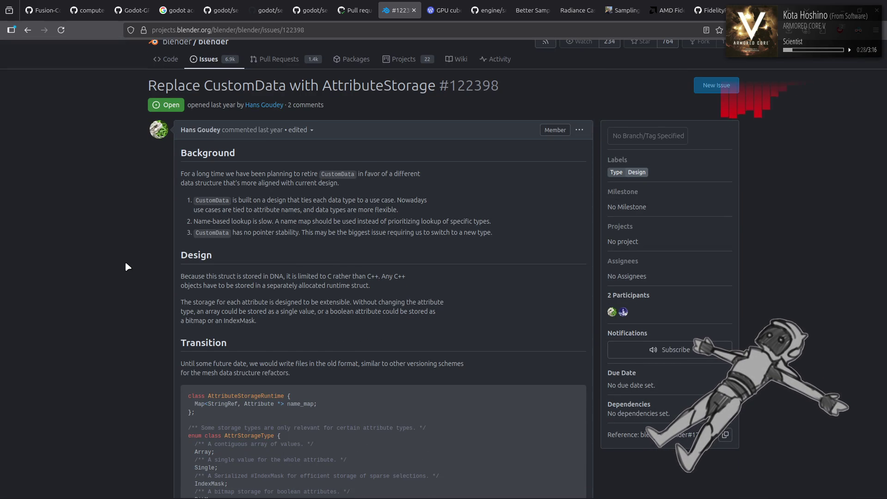
scroll(126, 263, down, 2)
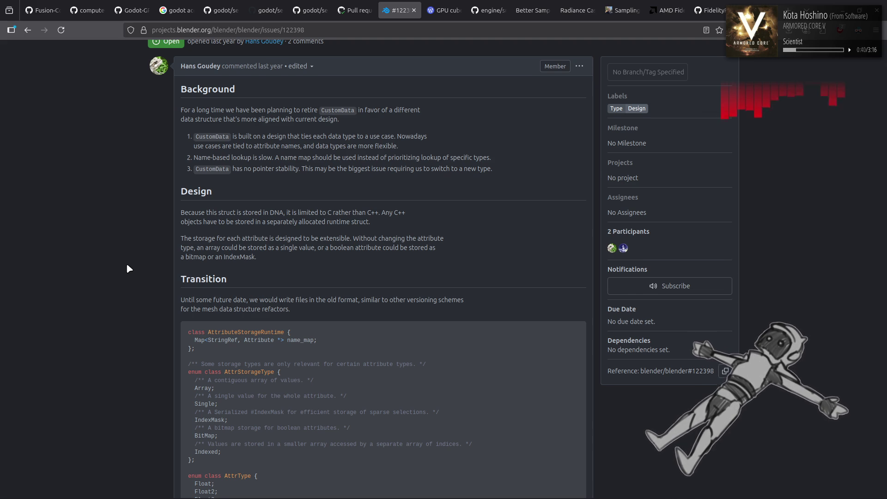
scroll(127, 268, down, 2)
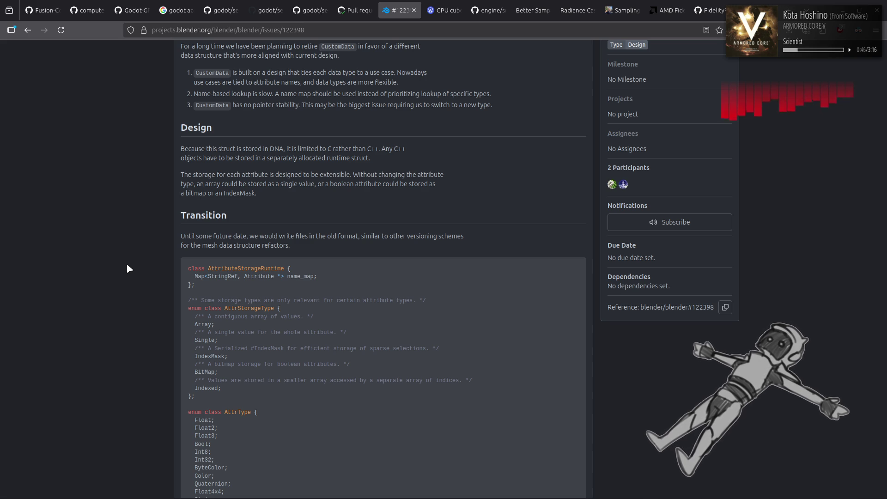
scroll(127, 268, down, 2)
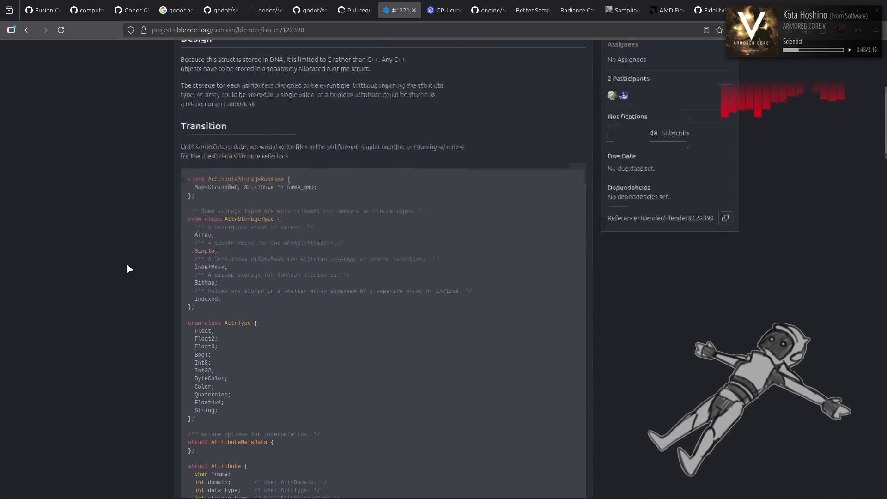
scroll(127, 269, down, 5)
scroll(127, 268, down, 4)
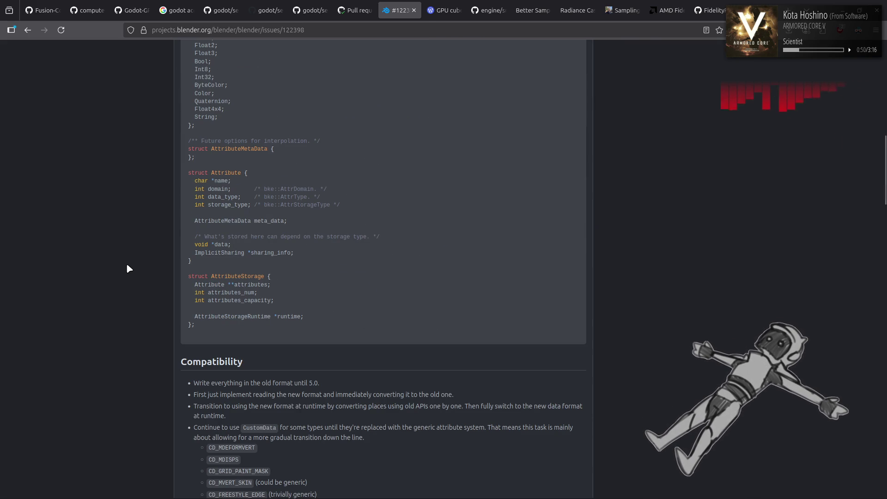
scroll(127, 269, down, 1)
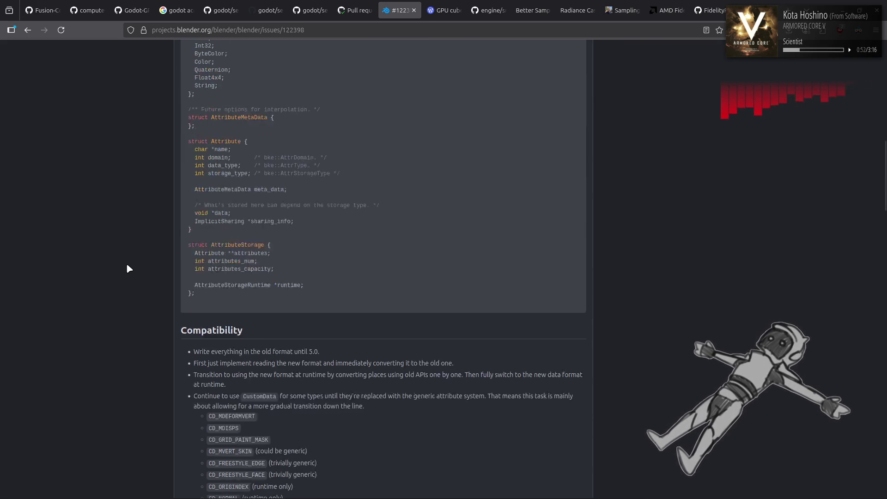
scroll(127, 268, down, 3)
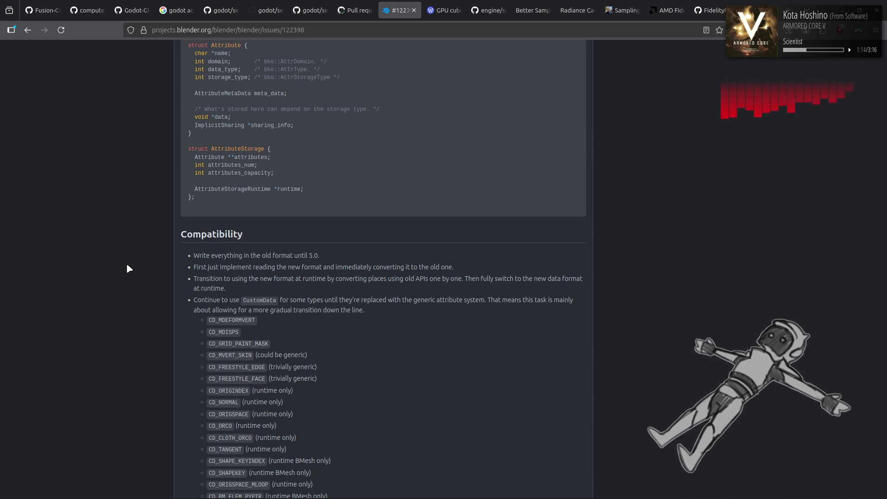
scroll(127, 268, down, 1)
scroll(126, 268, down, 2)
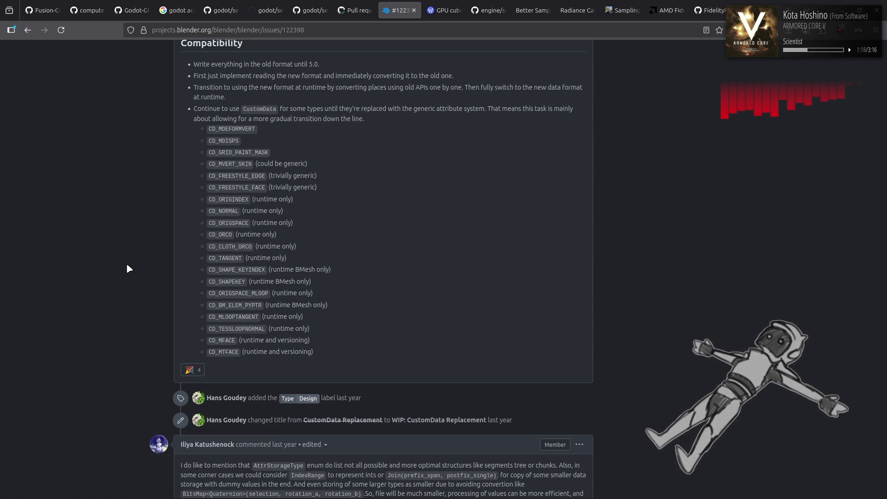
scroll(127, 269, up, 1)
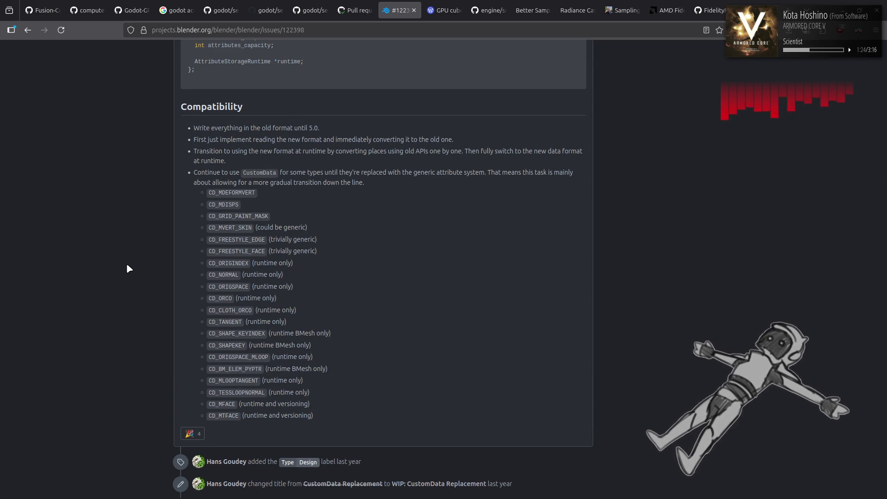
scroll(127, 268, down, 2)
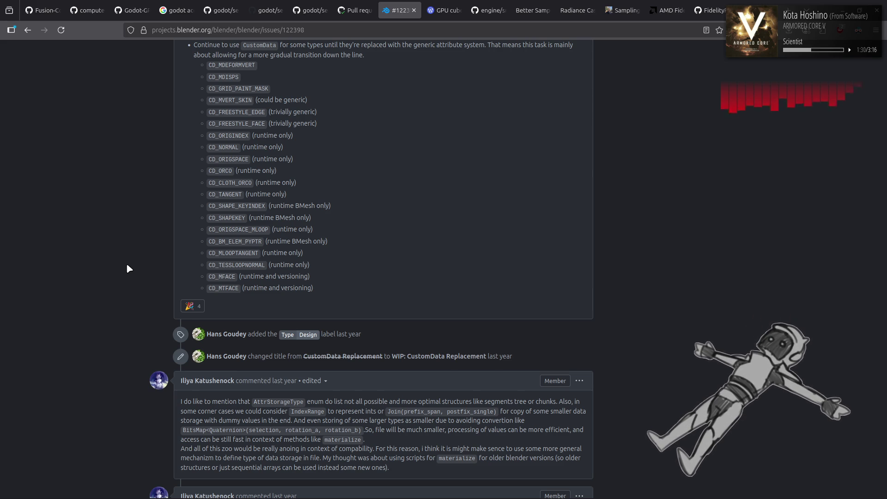
scroll(127, 268, down, 2)
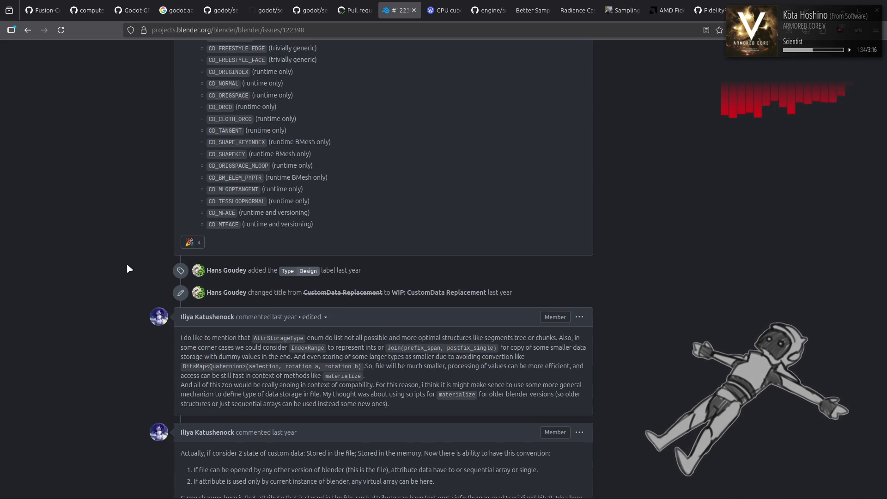
scroll(127, 268, down, 2)
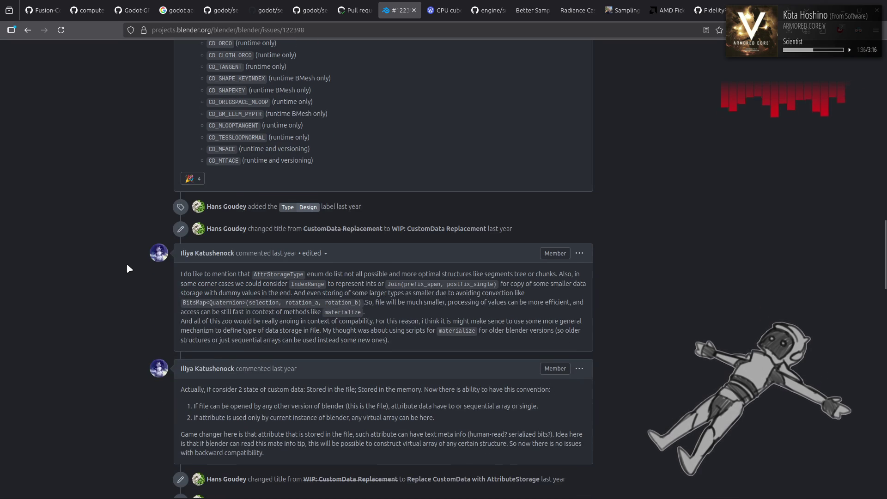
Go back from issue #122398 to the merge-by-distance pull request #147367.
key(alt+Left)
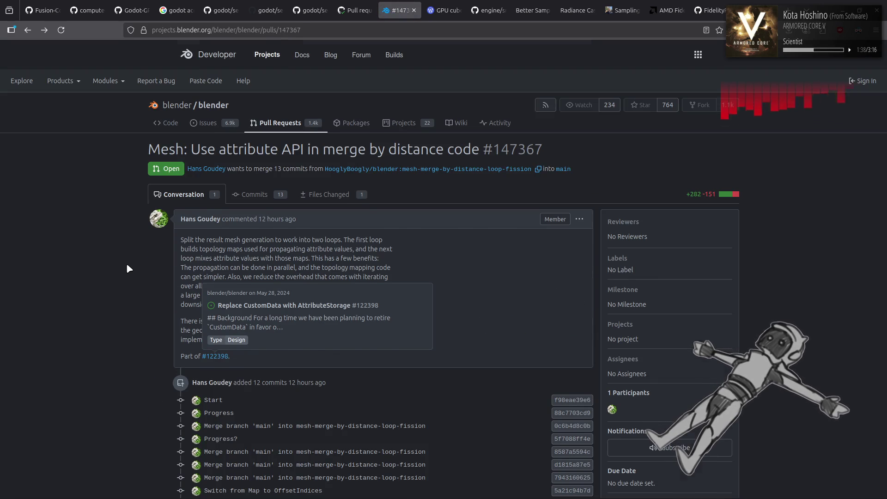
Navigate back through #147367 to the pull request list and open #147365 on group interface editing.
key(alt+Right)
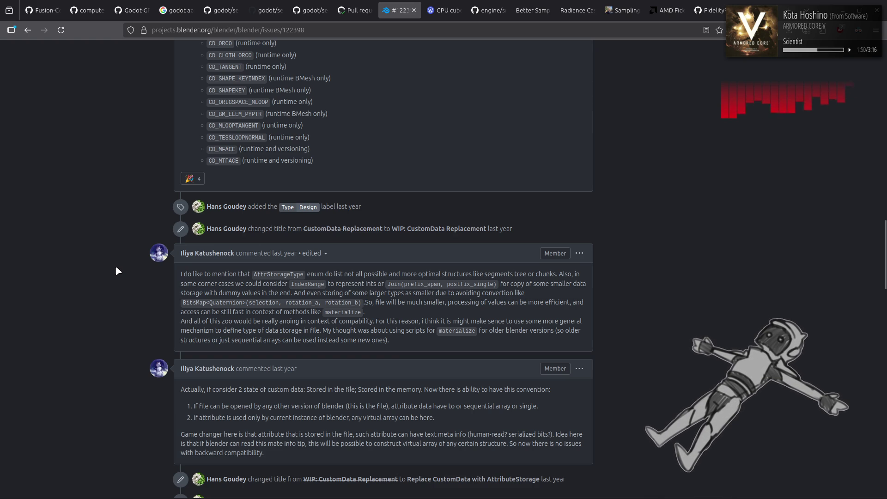
key(alt+Left)
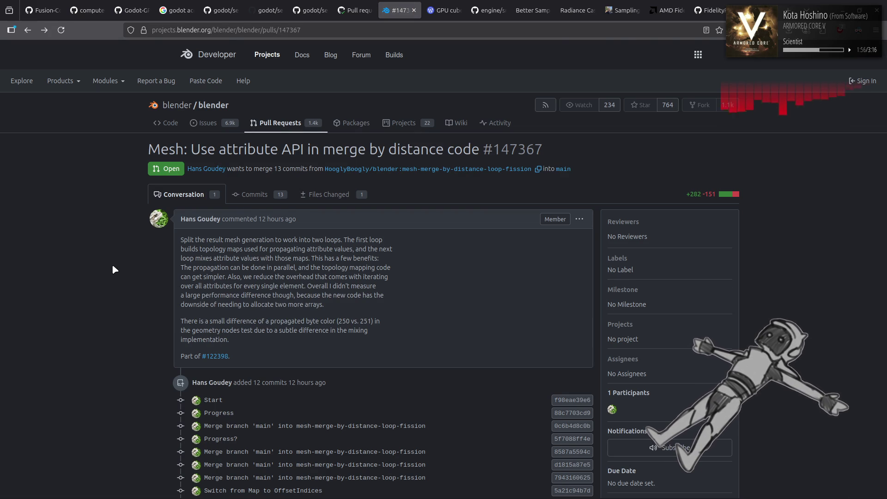
key(alt+Left)
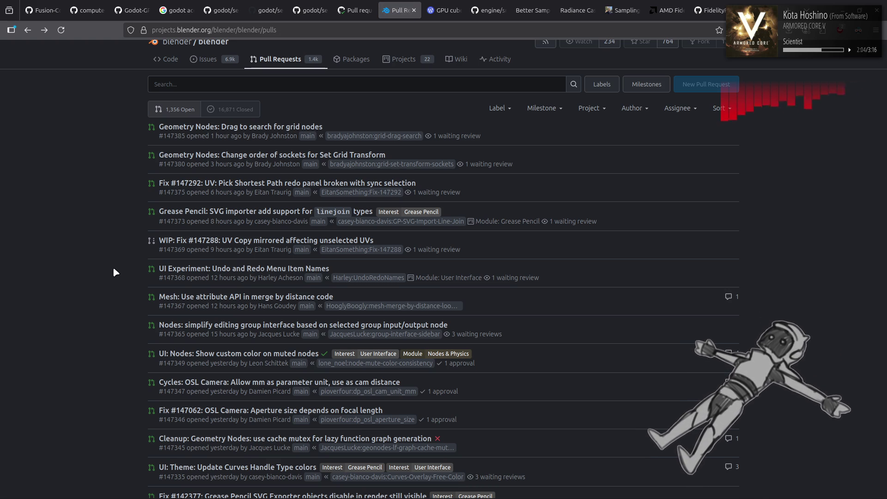
scroll(115, 272, down, 2)
click(221, 262)
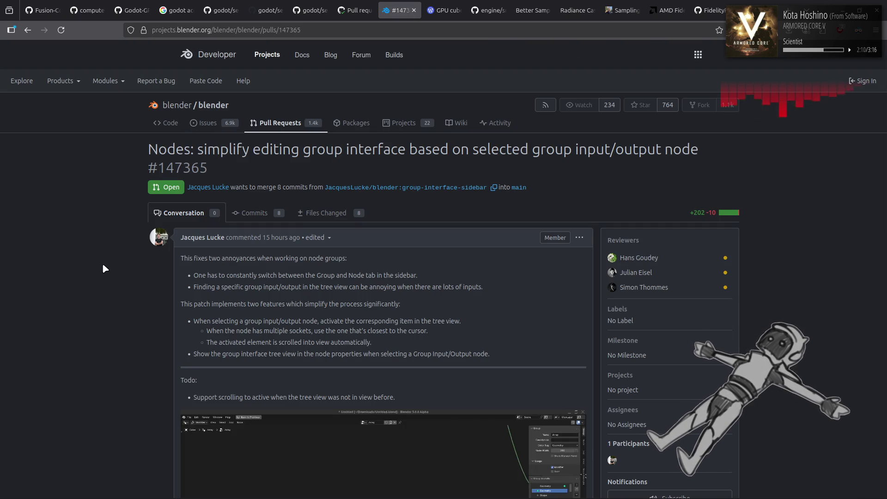
scroll(103, 265, down, 2)
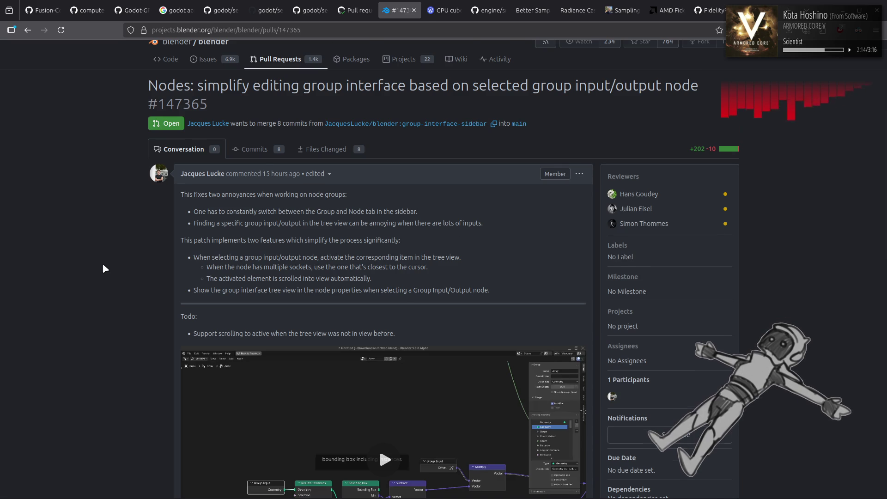
scroll(103, 268, down, 2)
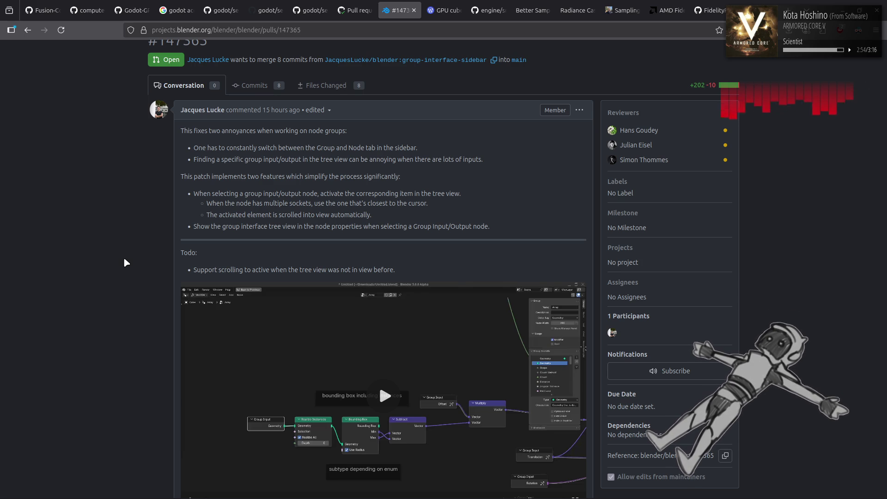
scroll(124, 260, down, 5)
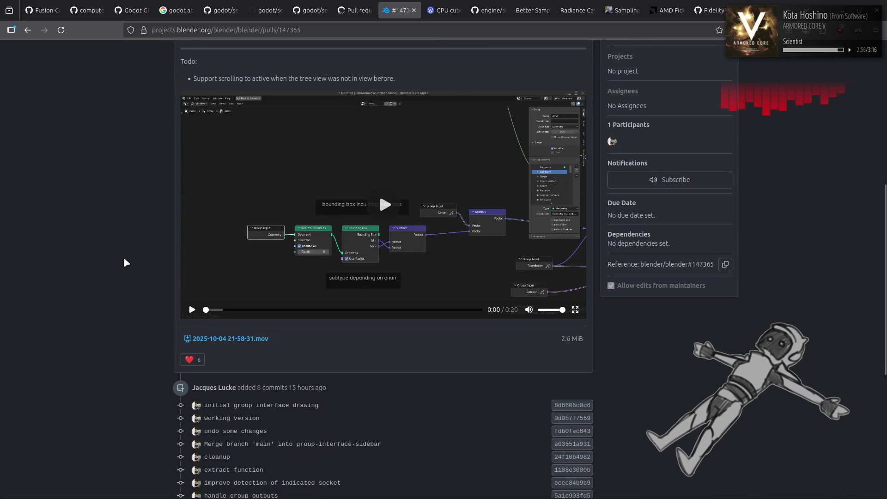
click(378, 201)
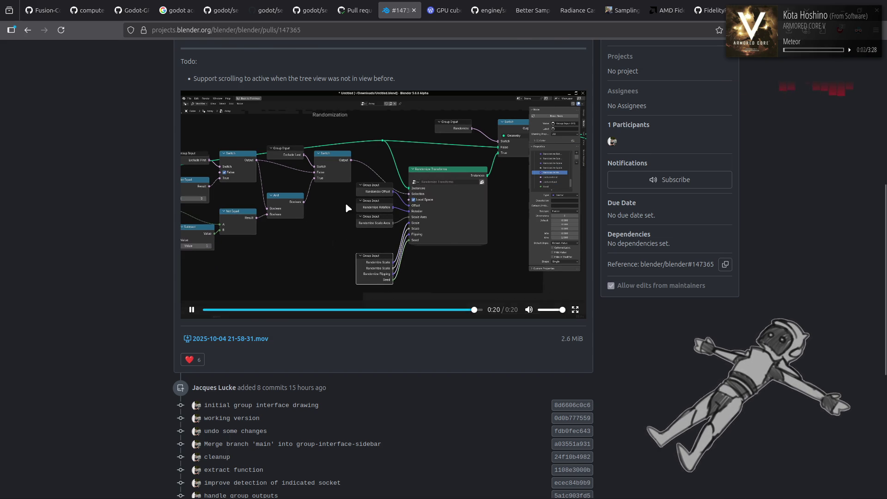
key(alt+Left)
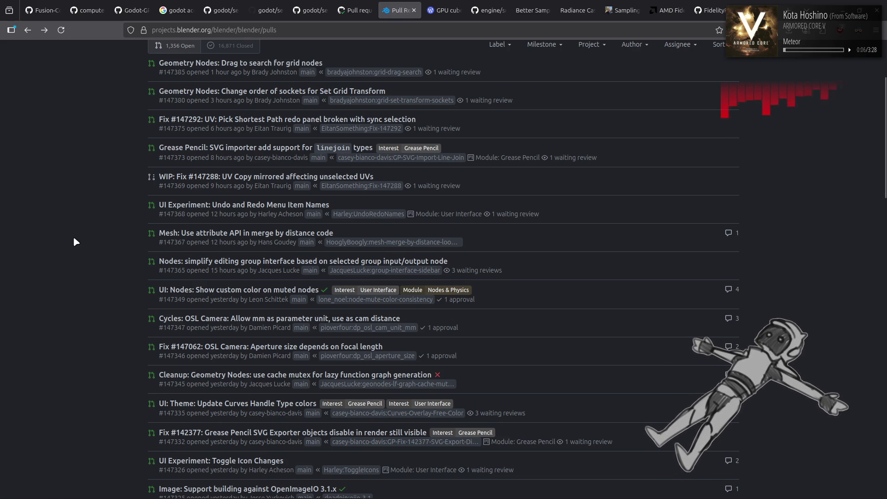
click(229, 290)
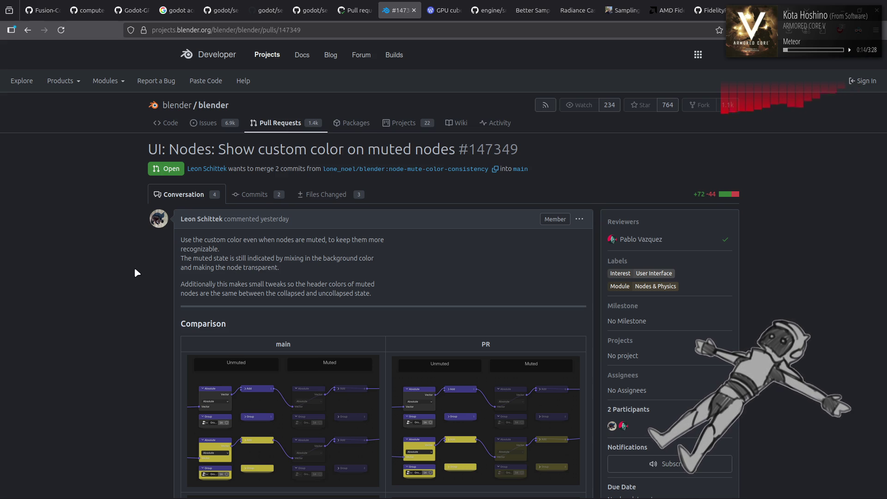
scroll(134, 269, down, 2)
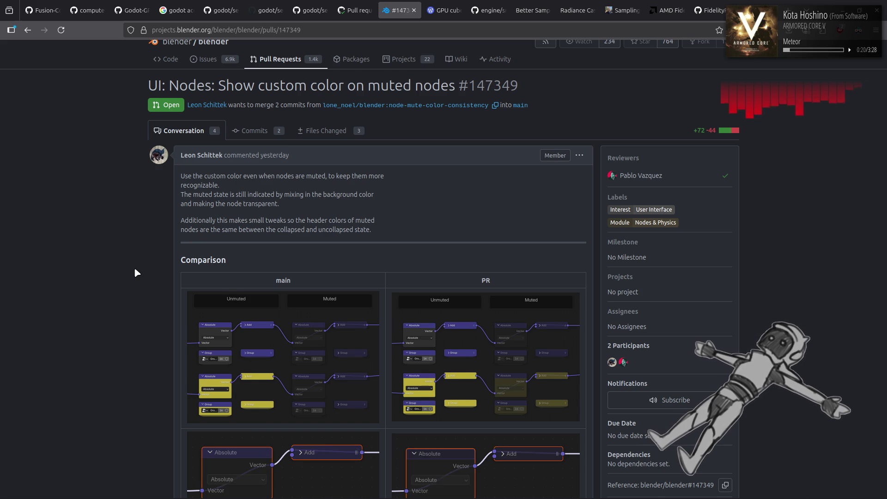
scroll(135, 273, down, 2)
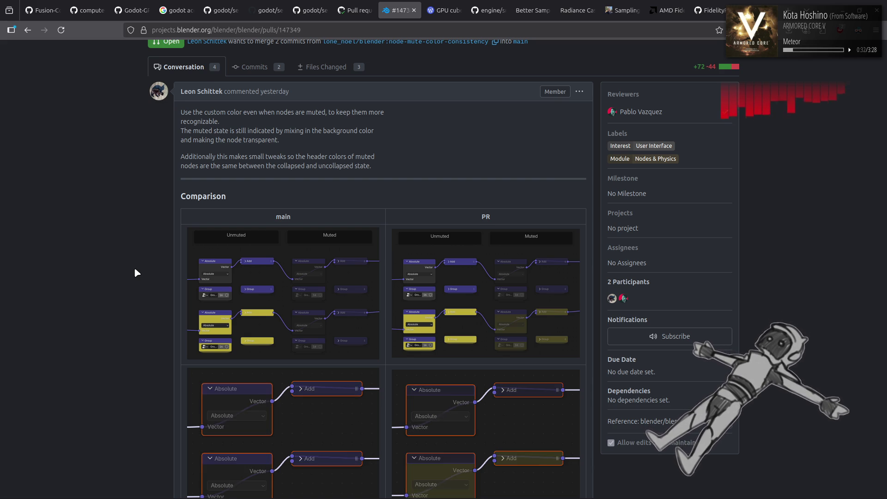
scroll(136, 270, down, 5)
key(alt+Left)
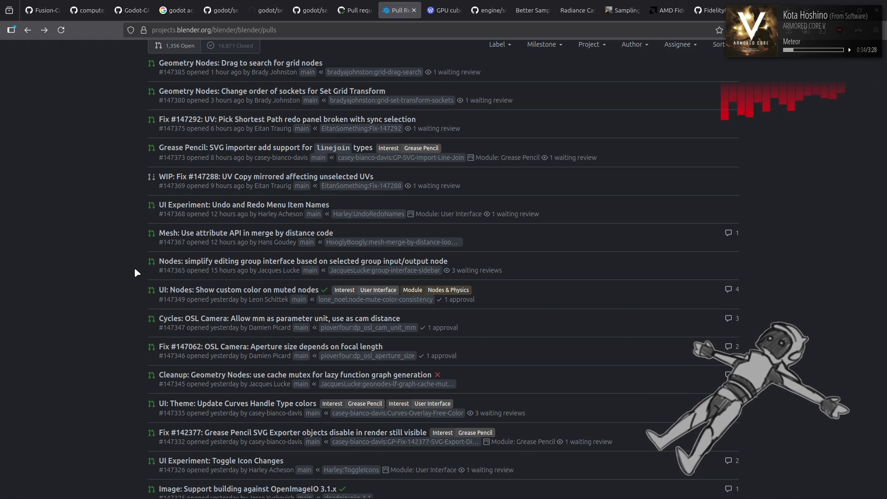
key(alt+Right)
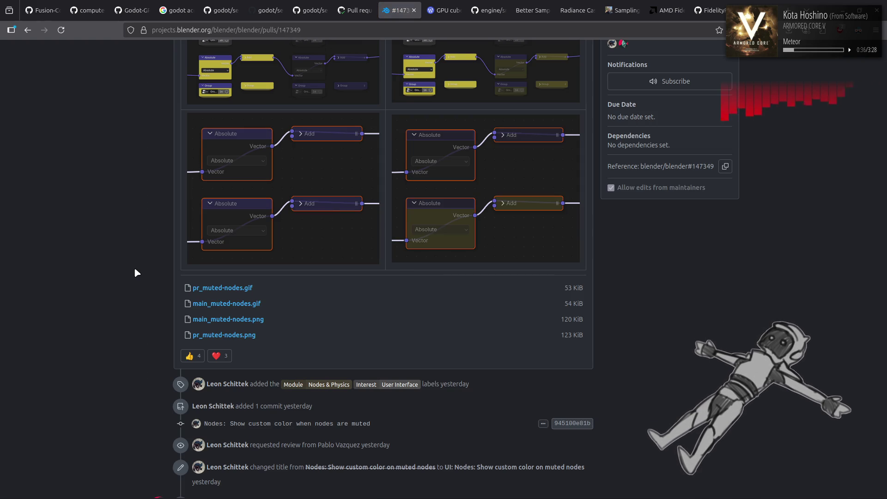
key(alt+Left)
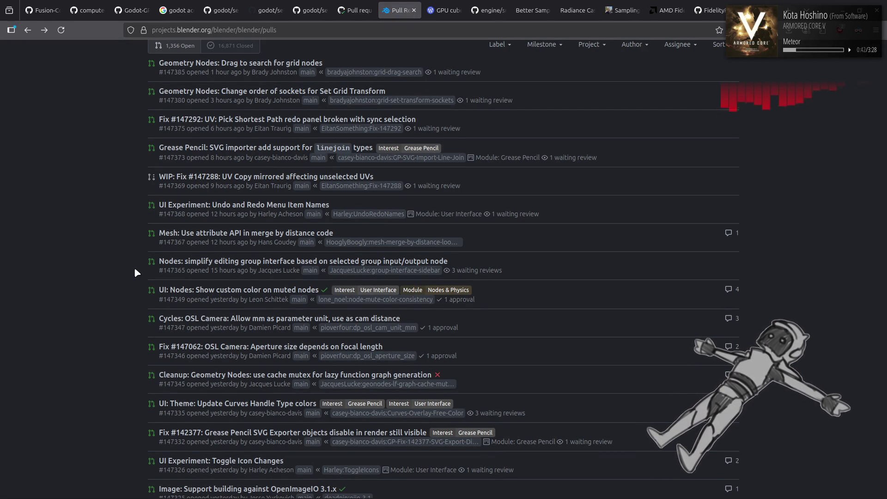
scroll(135, 273, down, 2)
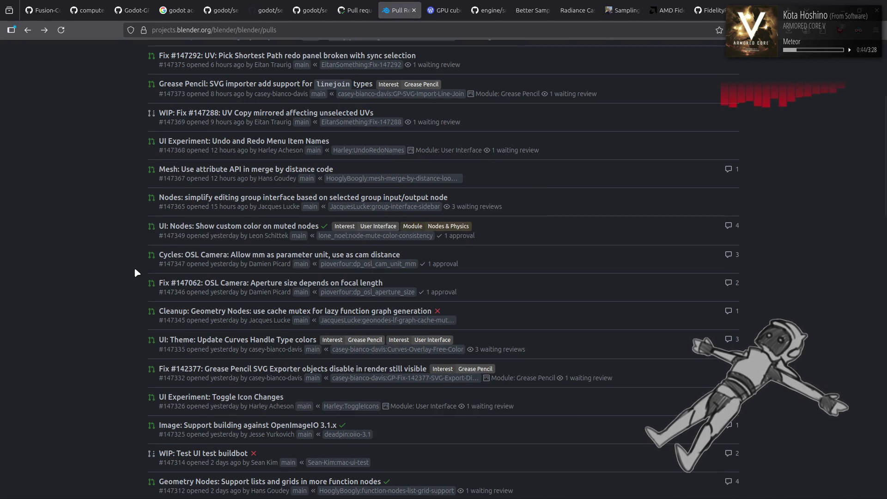
click(235, 316)
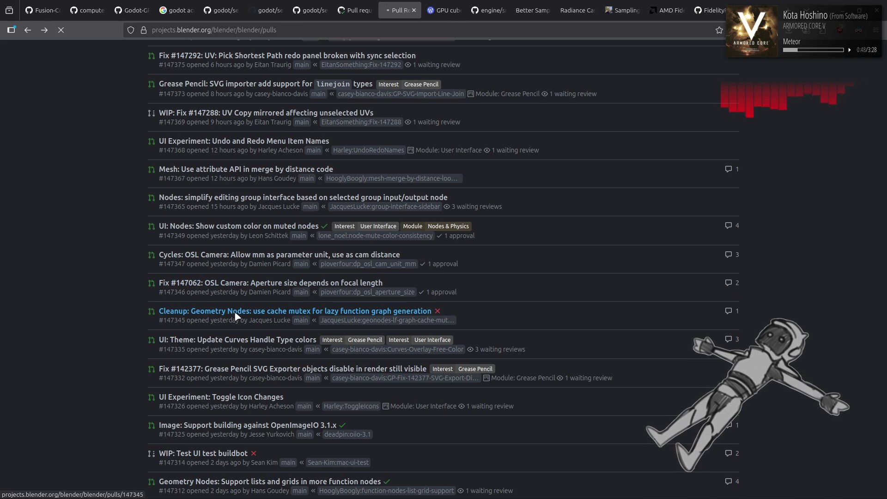
key(alt+Left)
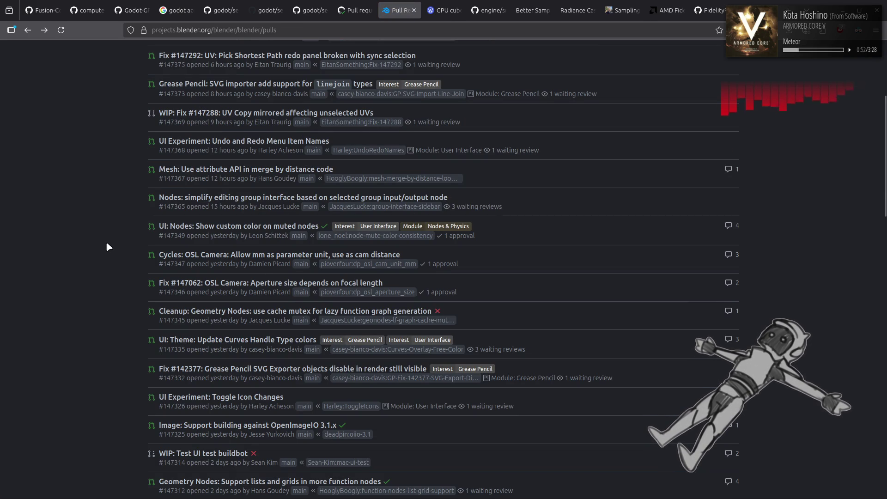
click(214, 399)
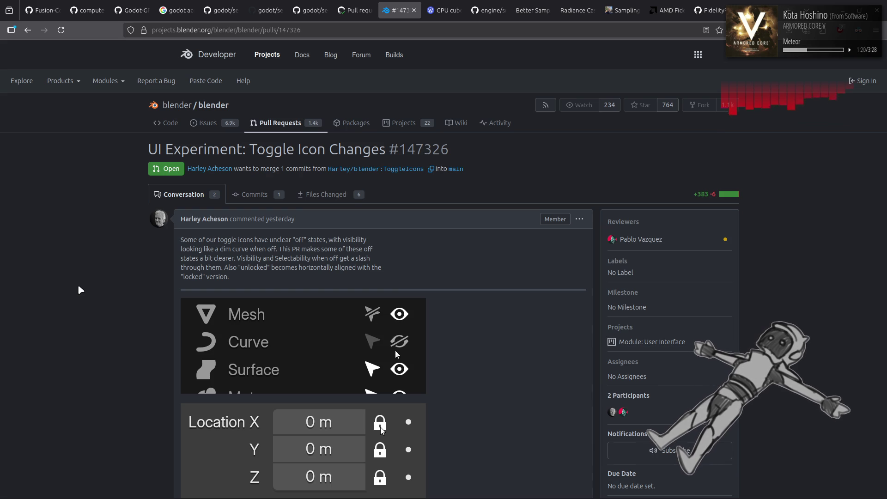
scroll(78, 285, down, 1)
scroll(79, 285, down, 3)
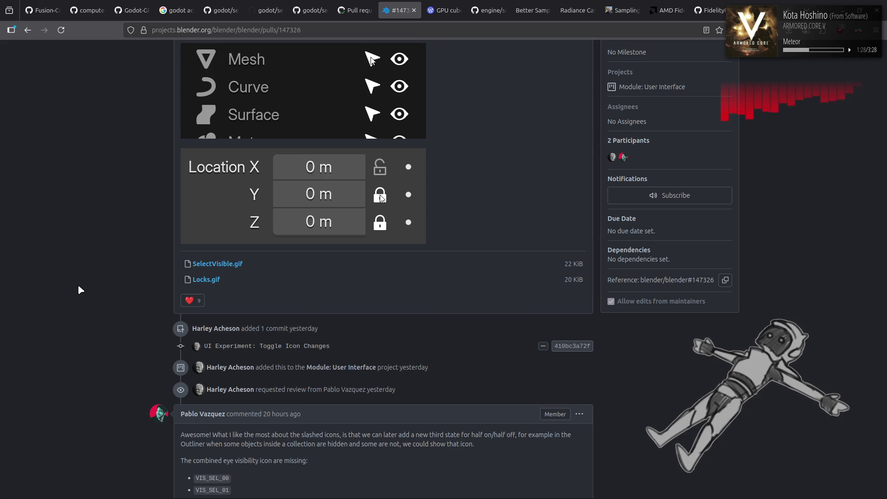
scroll(79, 286, down, 2)
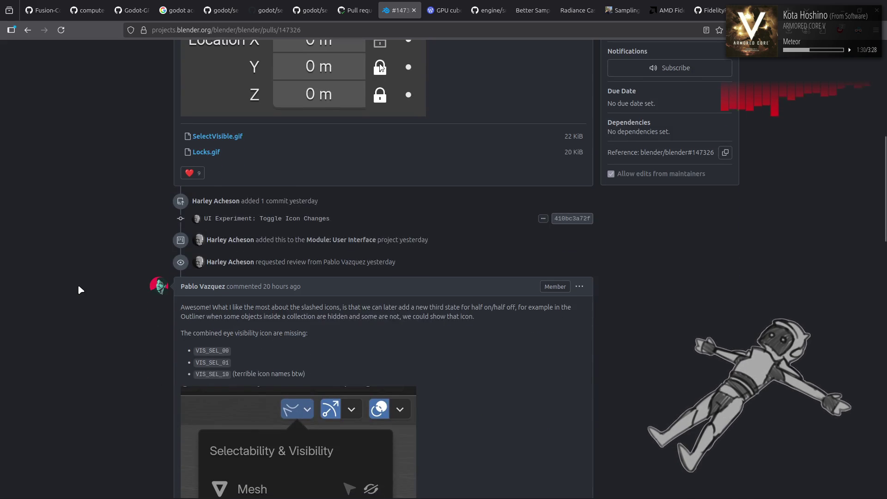
scroll(79, 286, down, 2)
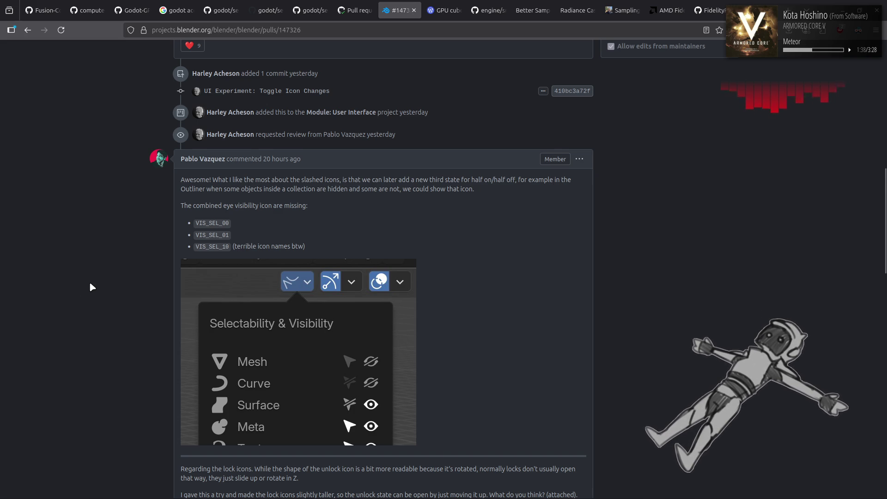
scroll(90, 282, down, 2)
scroll(90, 281, down, 3)
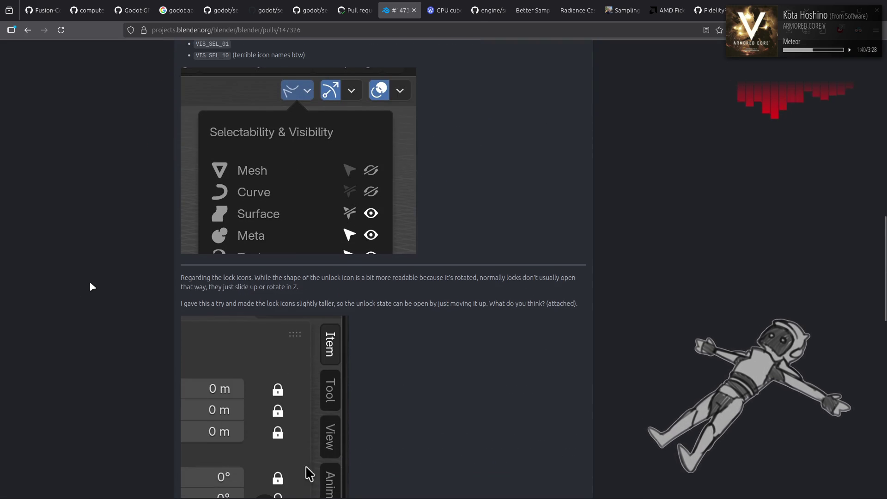
scroll(90, 284, down, 2)
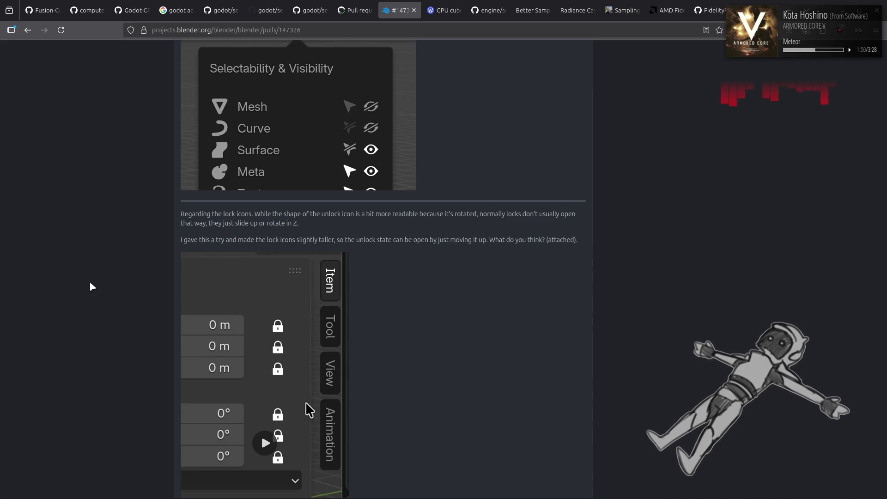
scroll(90, 281, down, 3)
scroll(89, 281, down, 3)
Play the lock icon demo video on PR #147326, then return to the pull request list.
click(285, 188)
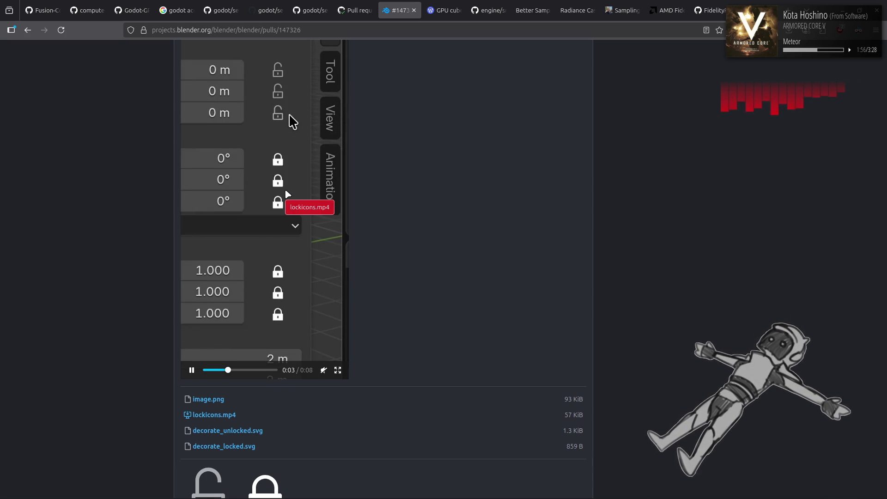
scroll(53, 251, down, 2)
scroll(53, 250, down, 5)
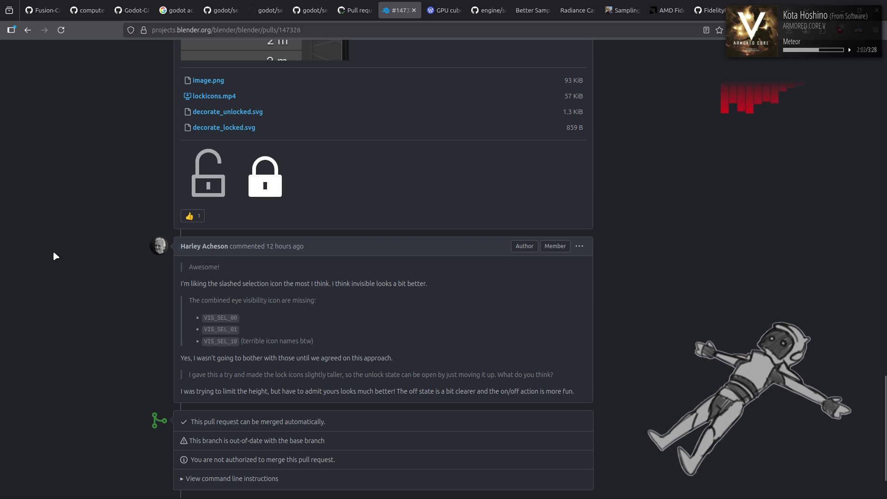
scroll(54, 252, up, 5)
scroll(53, 252, up, 5)
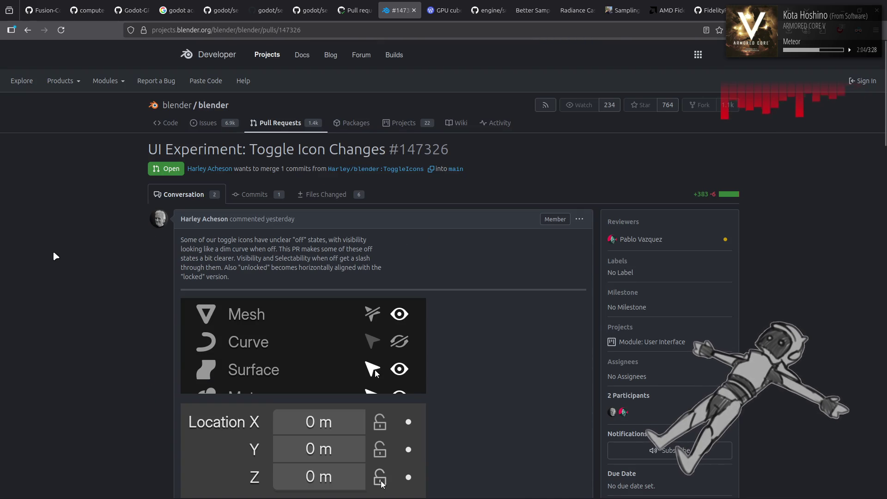
scroll(54, 256, down, 1)
scroll(55, 257, down, 2)
scroll(54, 257, down, 3)
scroll(55, 257, down, 1)
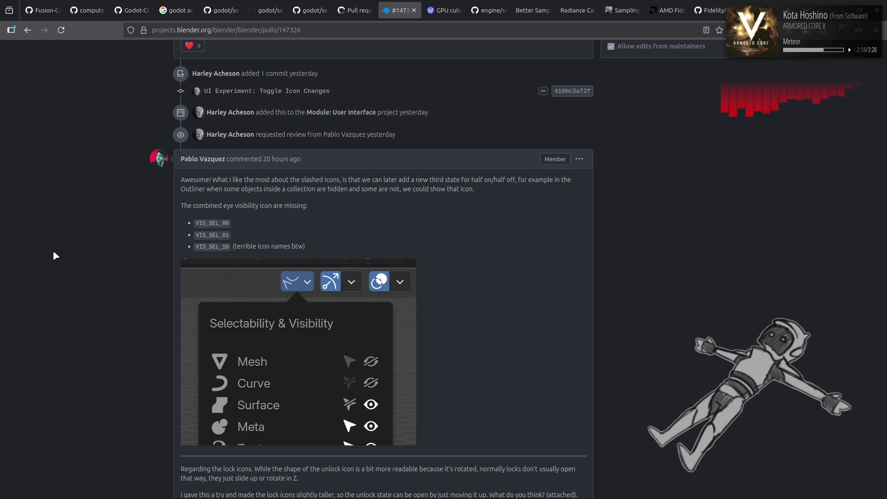
scroll(54, 256, down, 1)
scroll(53, 256, down, 5)
scroll(54, 256, down, 5)
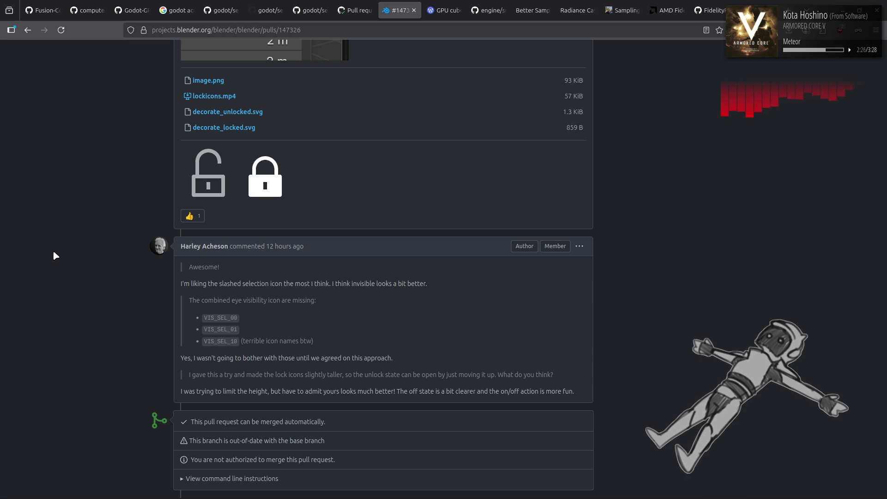
scroll(54, 255, up, 5)
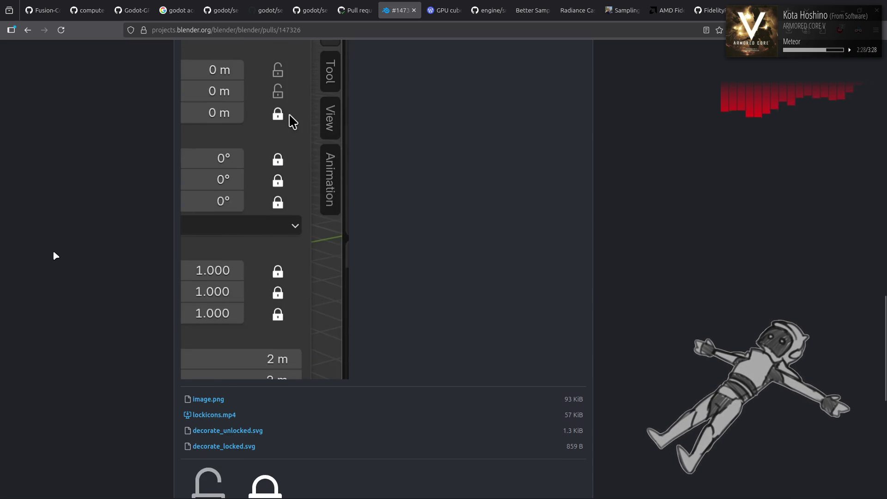
key(alt+Left)
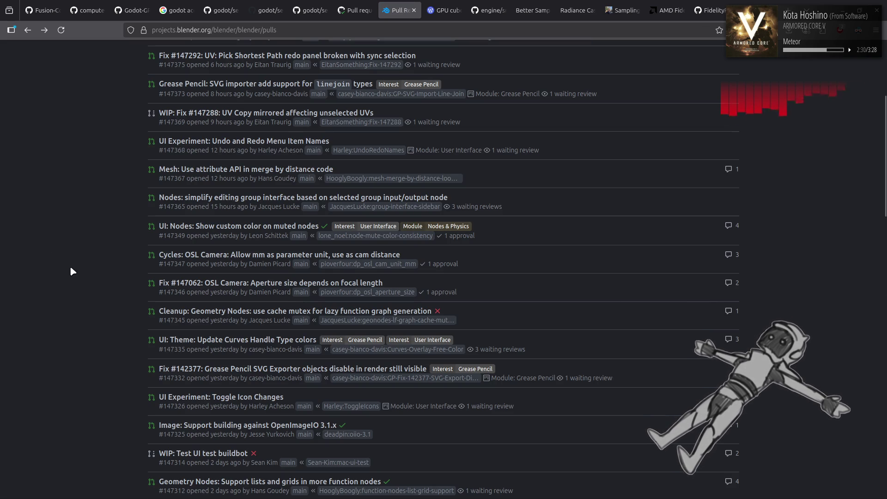
scroll(87, 273, down, 2)
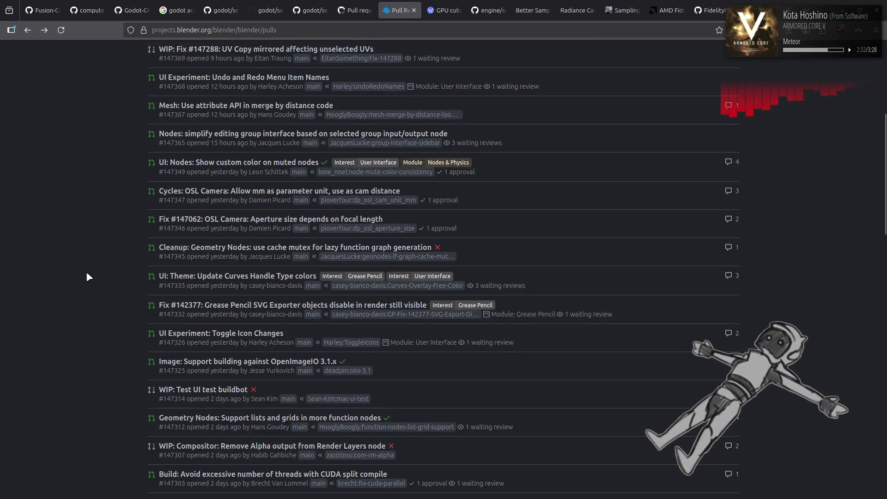
scroll(87, 273, down, 2)
click(199, 298)
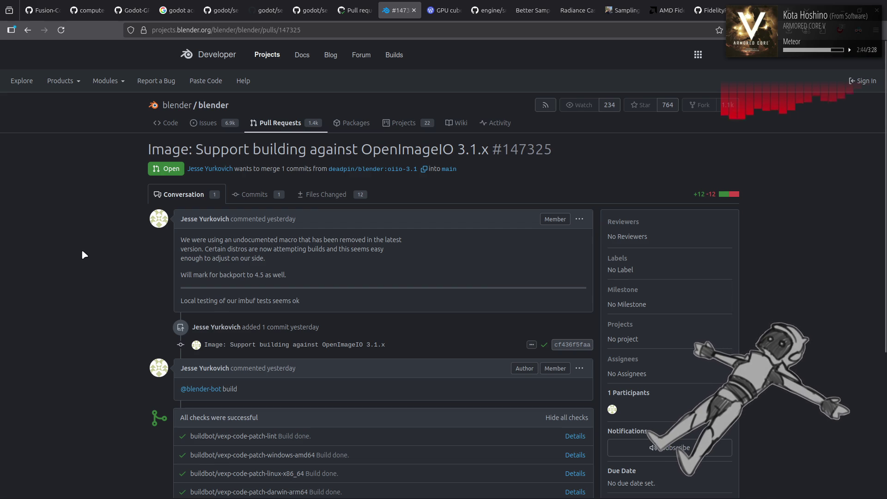
key(alt+Left)
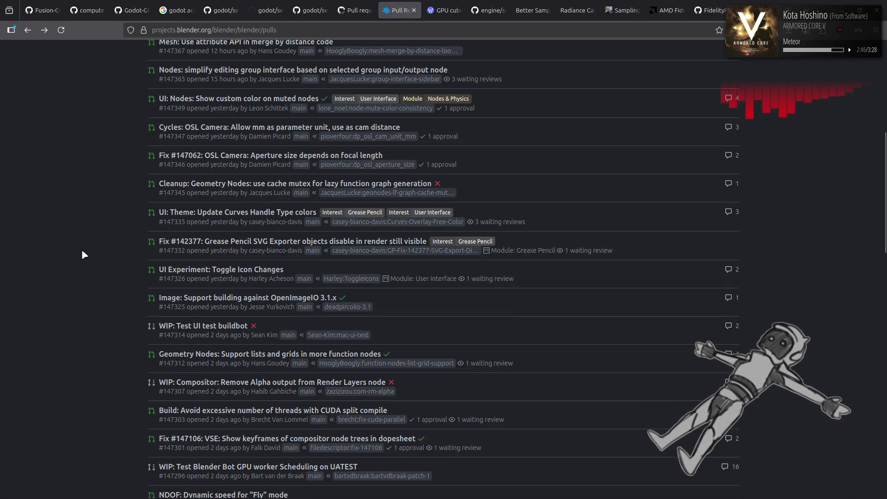
scroll(98, 261, down, 2)
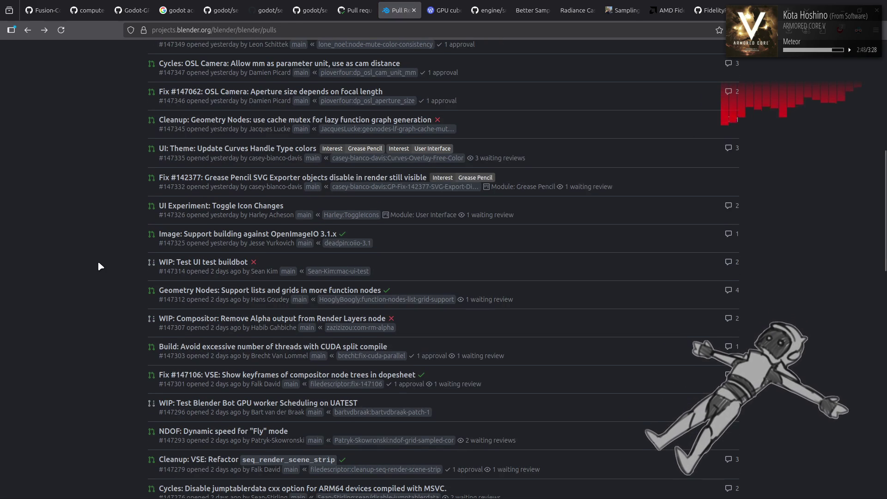
click(252, 293)
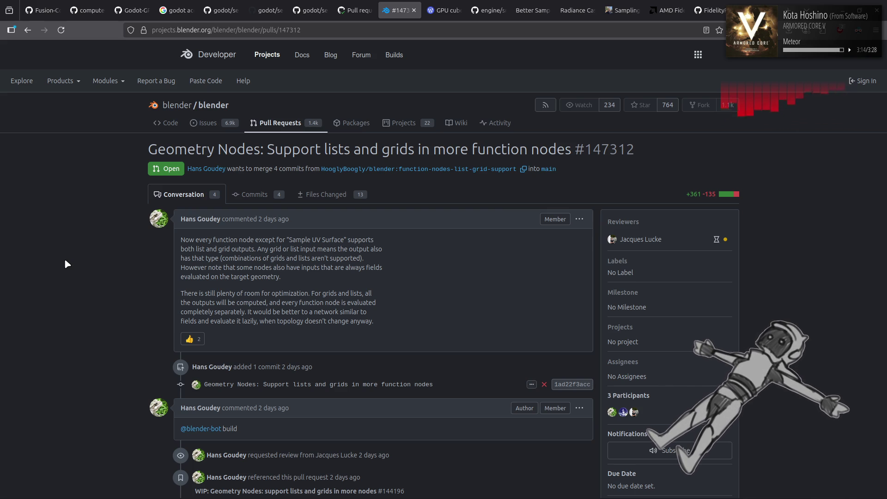
scroll(64, 270, down, 3)
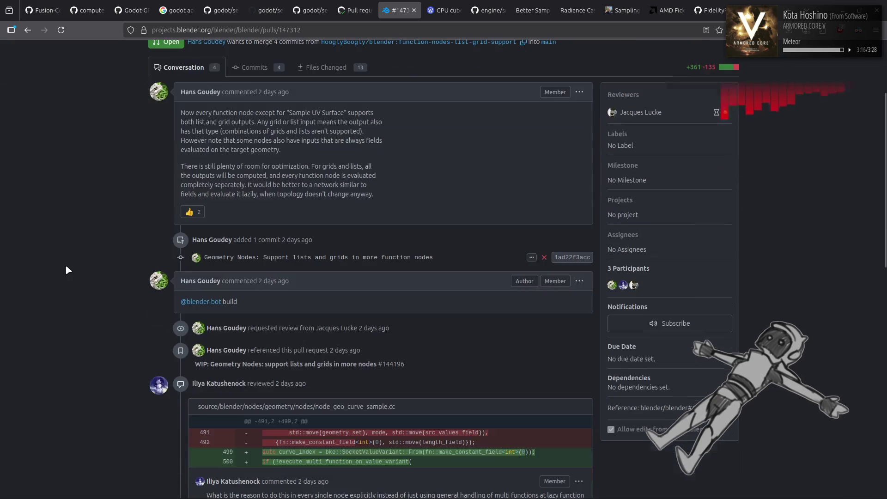
scroll(68, 270, down, 2)
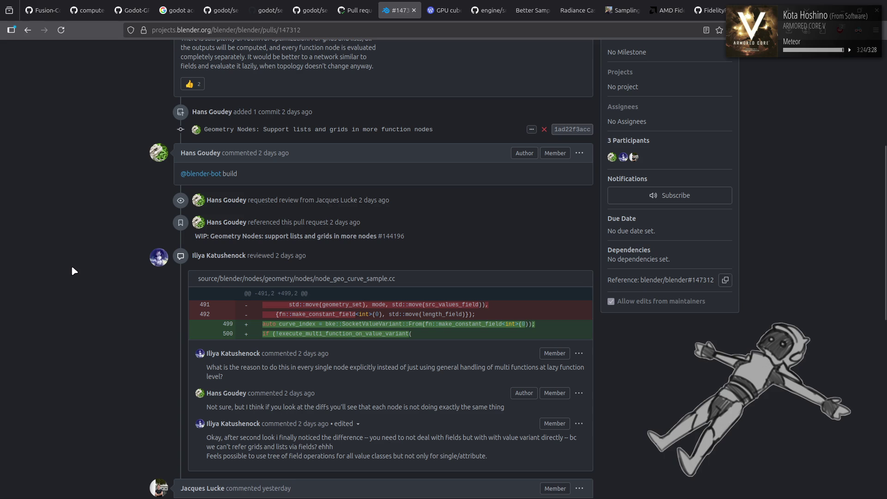
scroll(77, 265, down, 3)
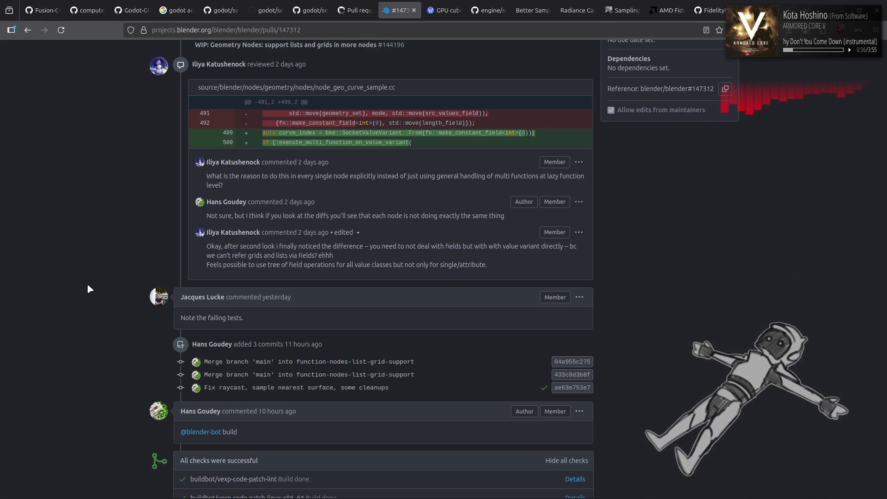
scroll(88, 285, down, 5)
key(alt+Left)
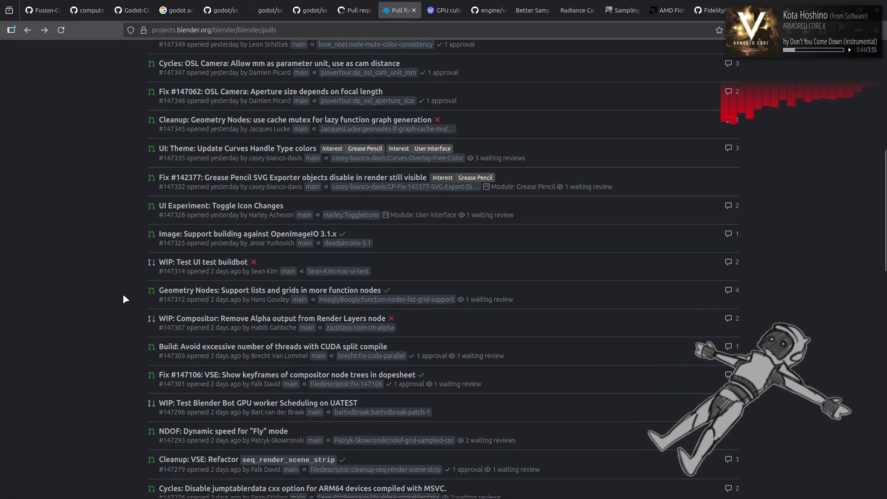
scroll(123, 294, down, 2)
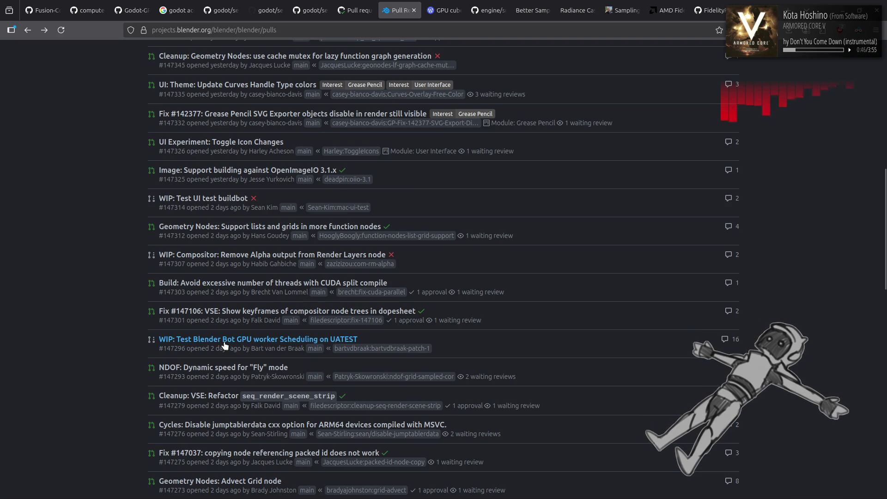
Briefly view the Blender Bot GPU worker test PR, then open #147273 'Geometry Nodes: Advect Grid node'.
click(224, 344)
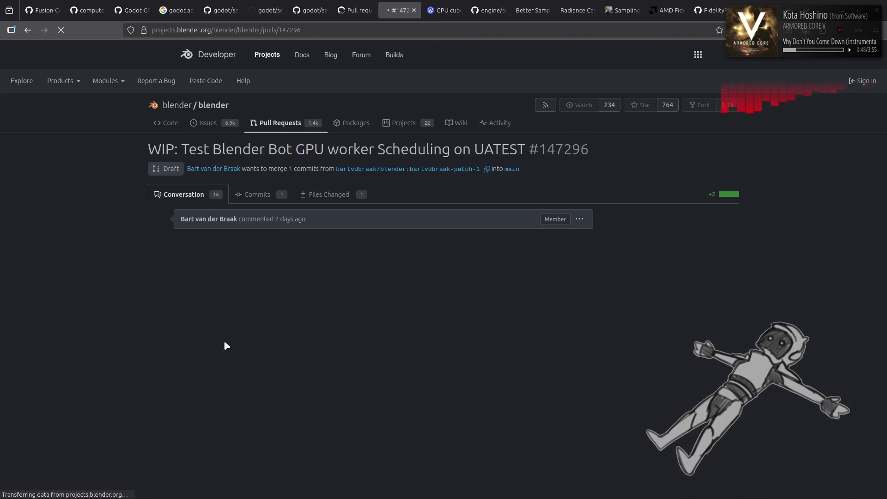
key(alt+Left)
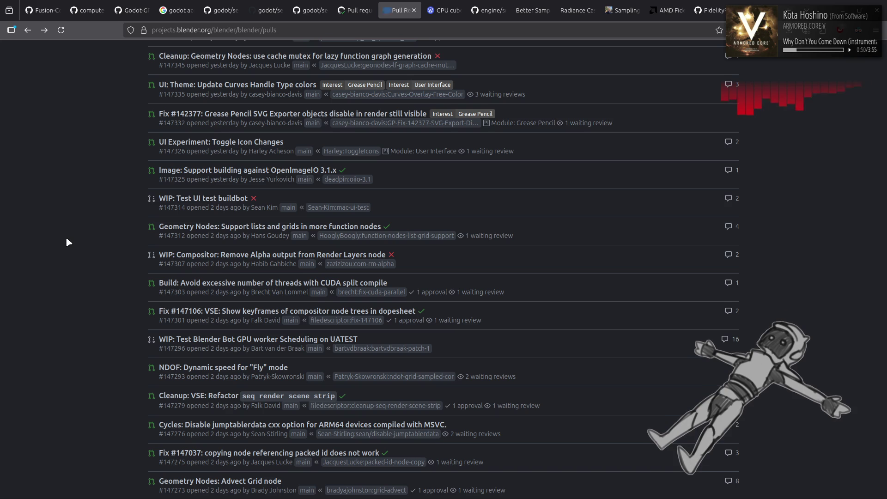
scroll(98, 263, down, 5)
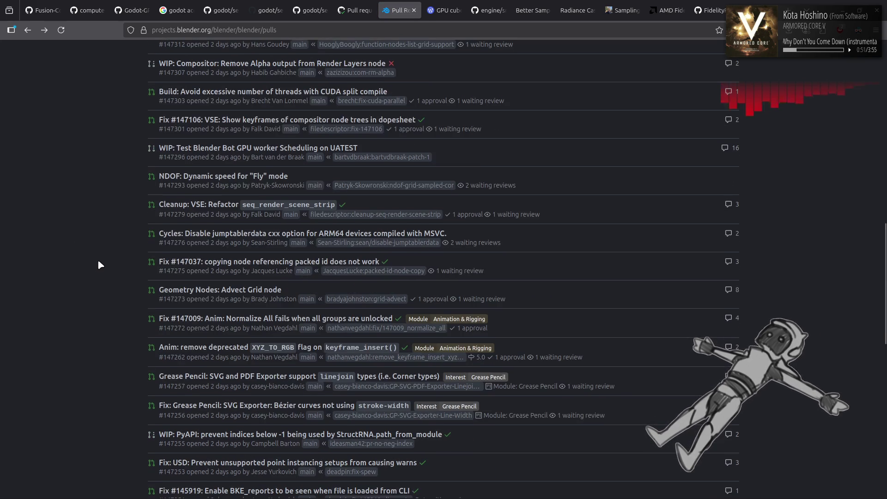
click(206, 293)
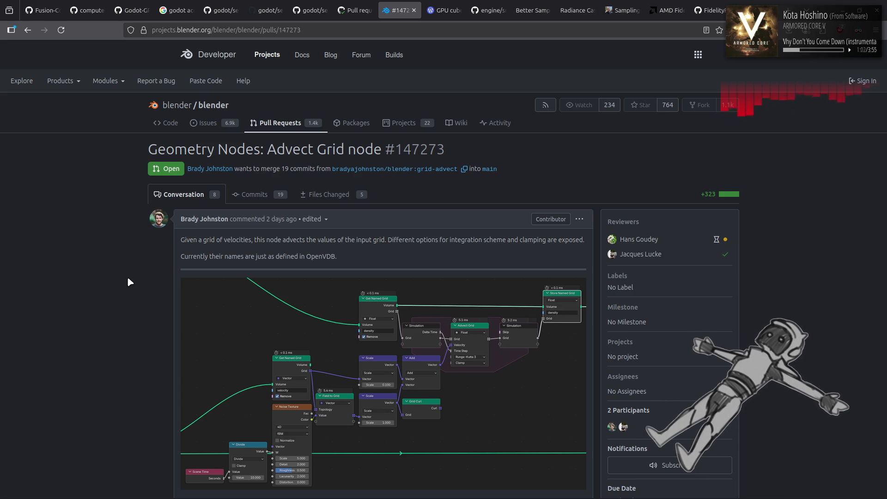
scroll(127, 278, down, 3)
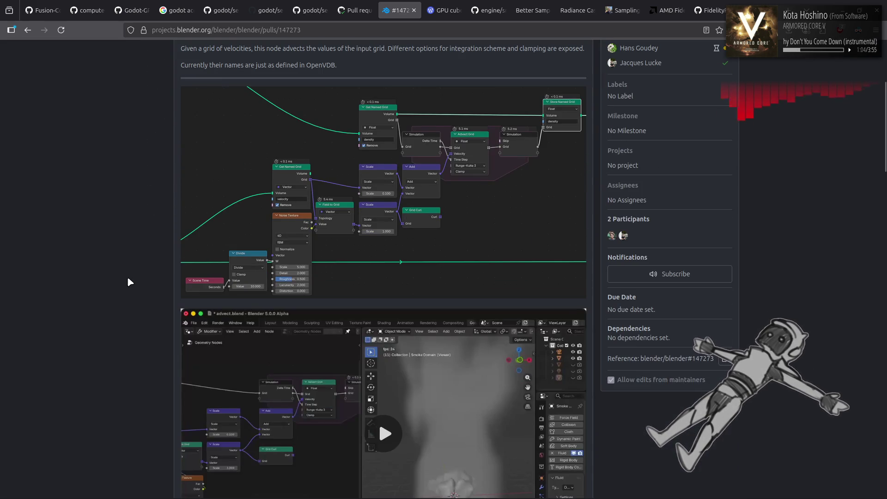
scroll(127, 277, down, 2)
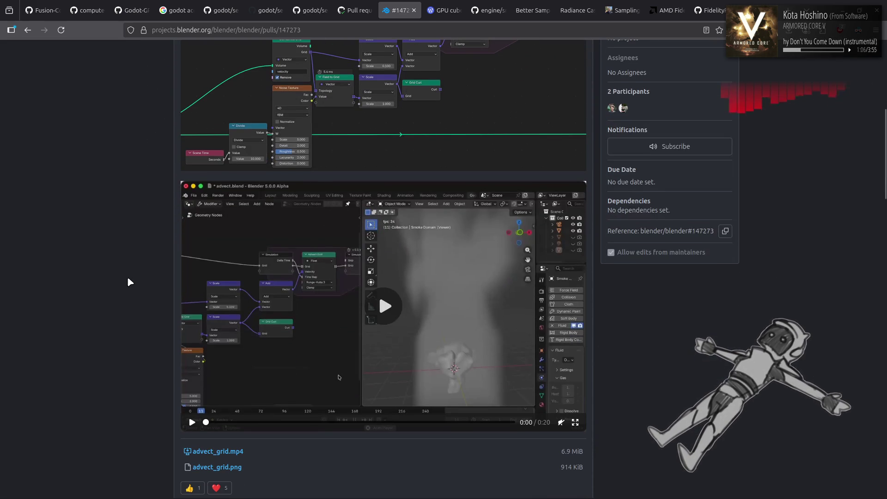
Play the advect_grid.mp4 demo on PR #147273, then go back to the pull request list.
click(375, 285)
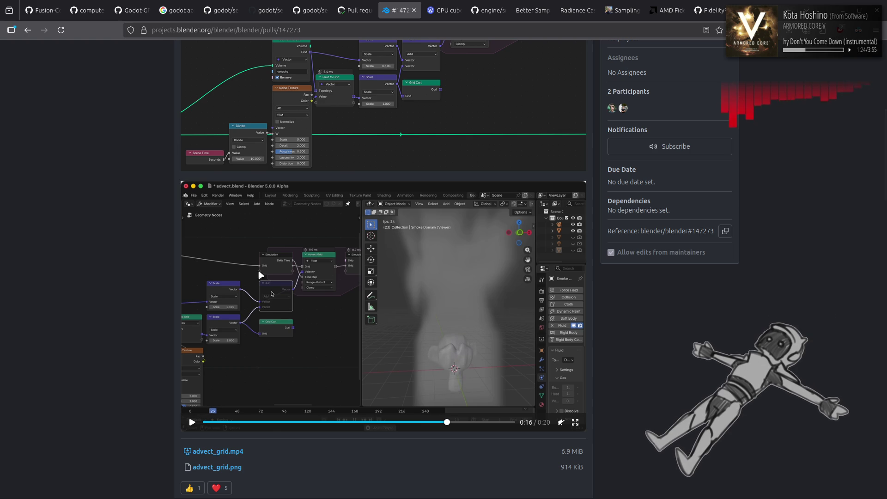
key(alt+Left)
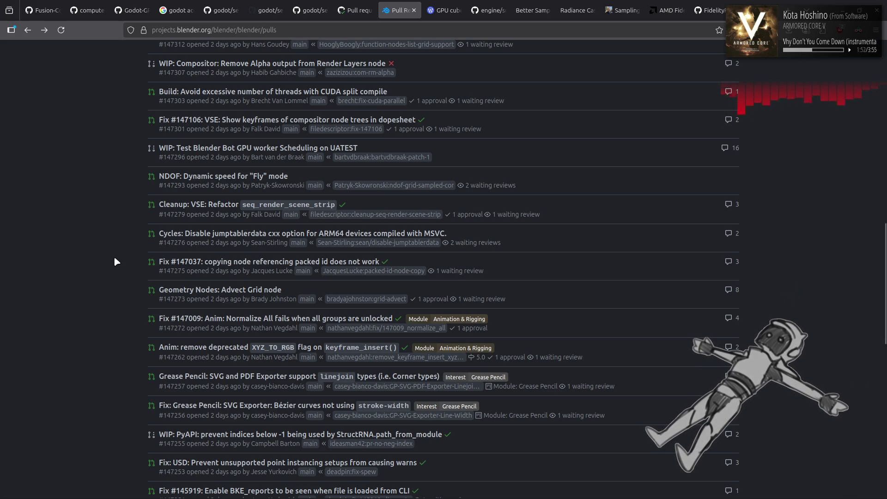
scroll(114, 257, down, 4)
scroll(114, 258, down, 3)
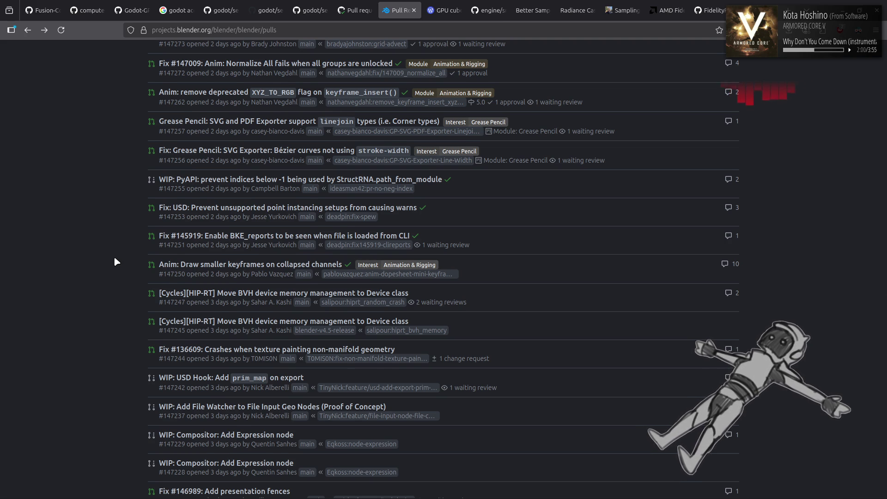
scroll(115, 261, down, 2)
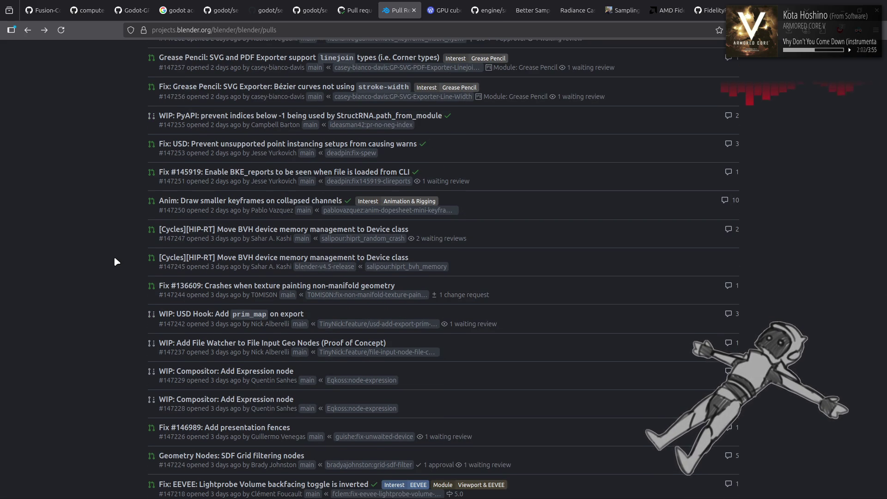
scroll(115, 257, down, 4)
scroll(115, 261, down, 2)
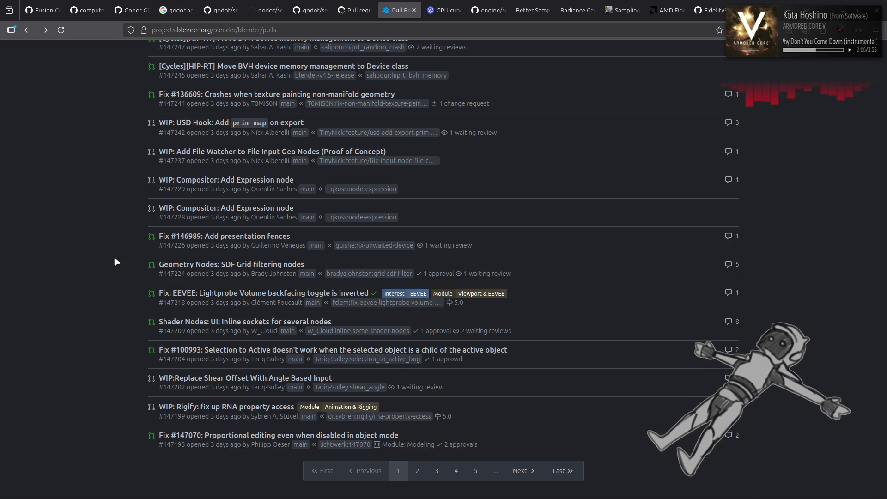
scroll(116, 261, up, 6)
scroll(114, 262, up, 15)
Switch to the blender/blender Issues list showing 6,935 open issues.
click(208, 123)
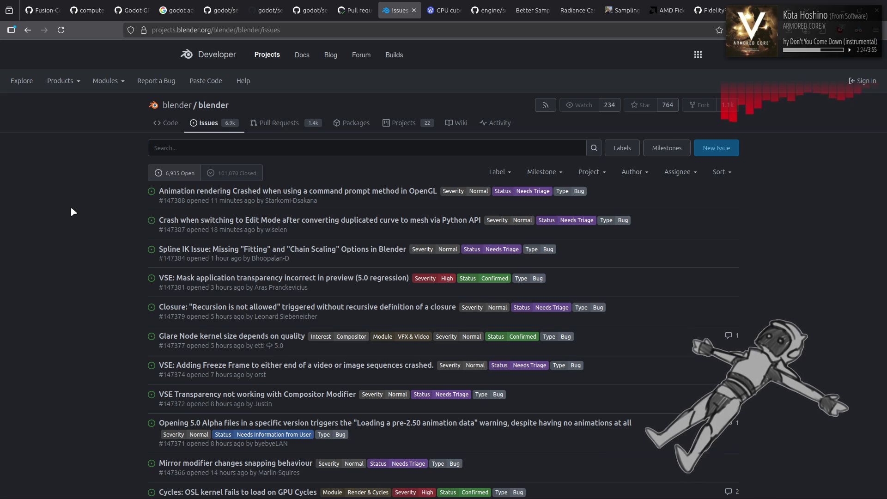
scroll(71, 206, down, 2)
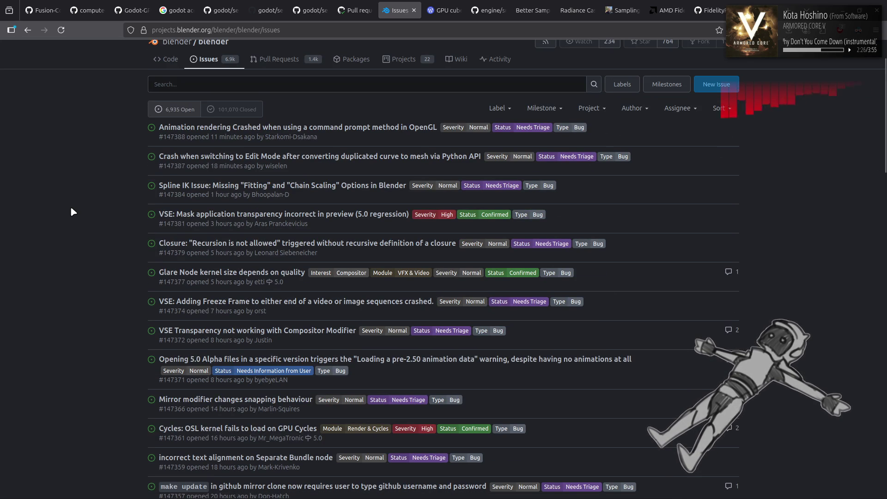
scroll(71, 206, down, 5)
scroll(70, 206, down, 1)
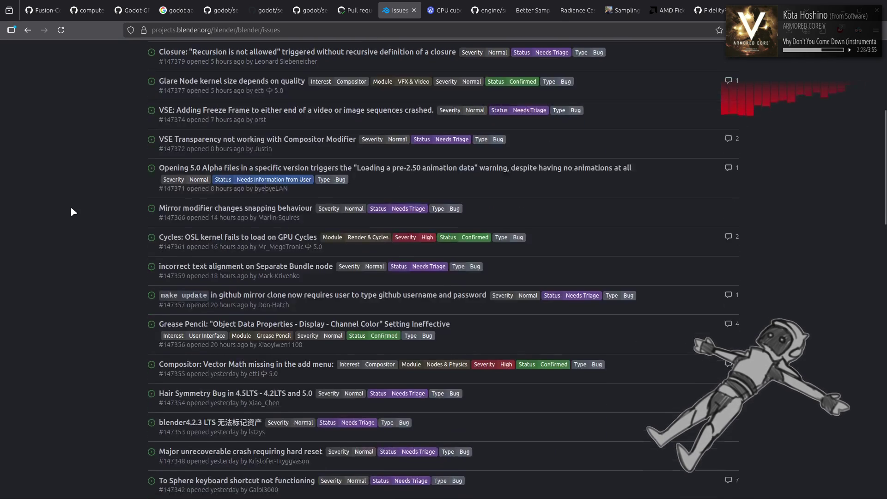
scroll(70, 205, down, 2)
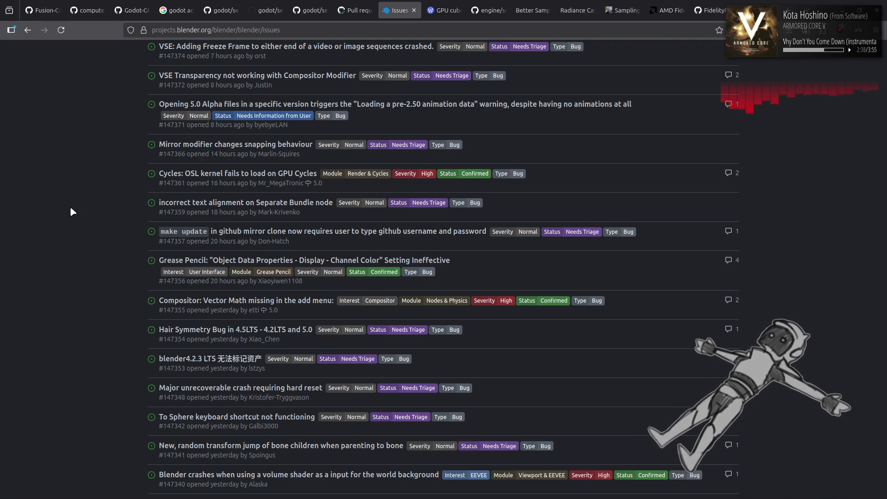
scroll(70, 206, down, 3)
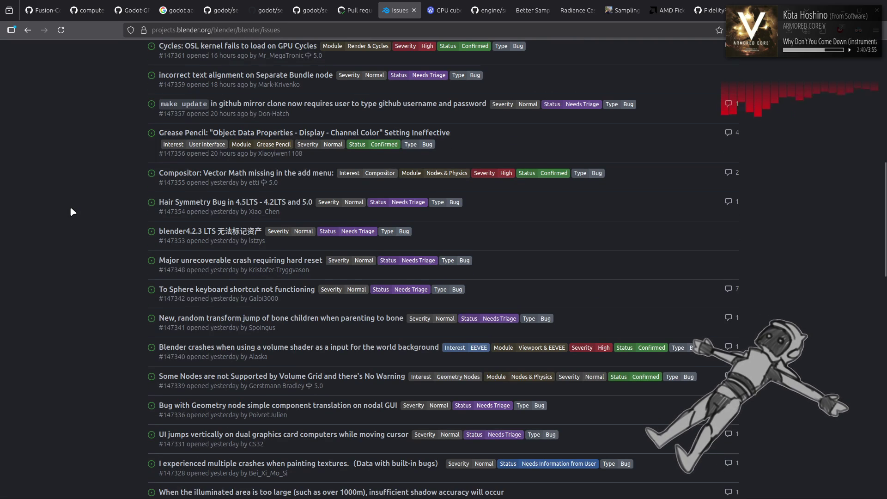
scroll(70, 207, down, 2)
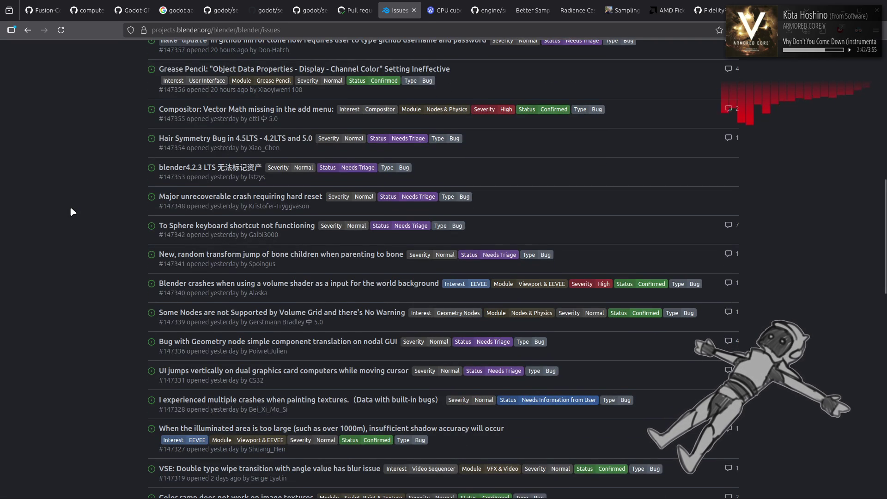
scroll(70, 205, down, 2)
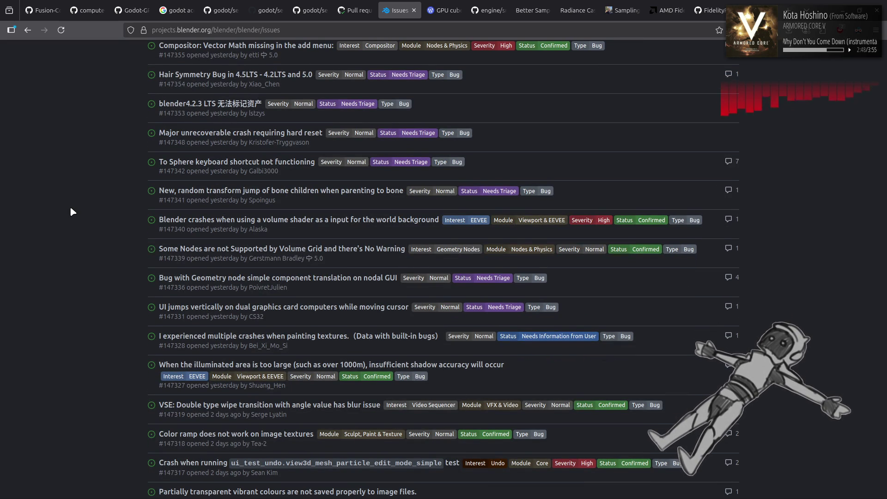
scroll(71, 208, down, 2)
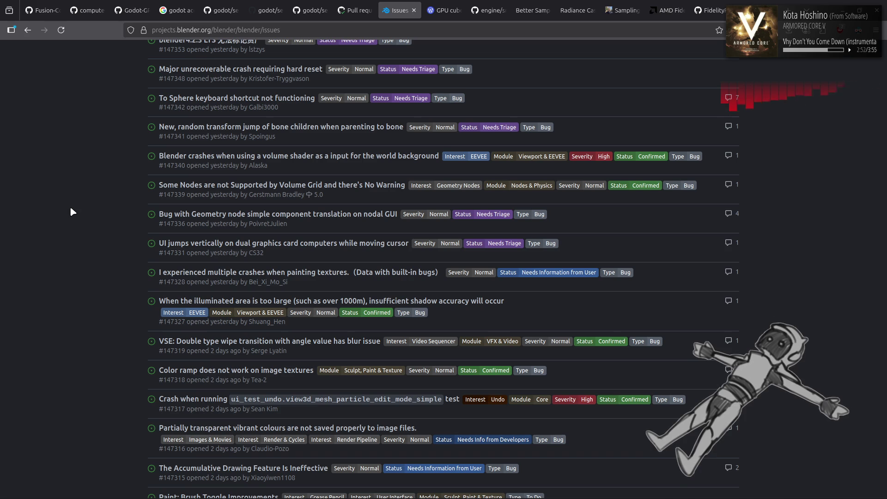
scroll(70, 206, down, 2)
click(187, 239)
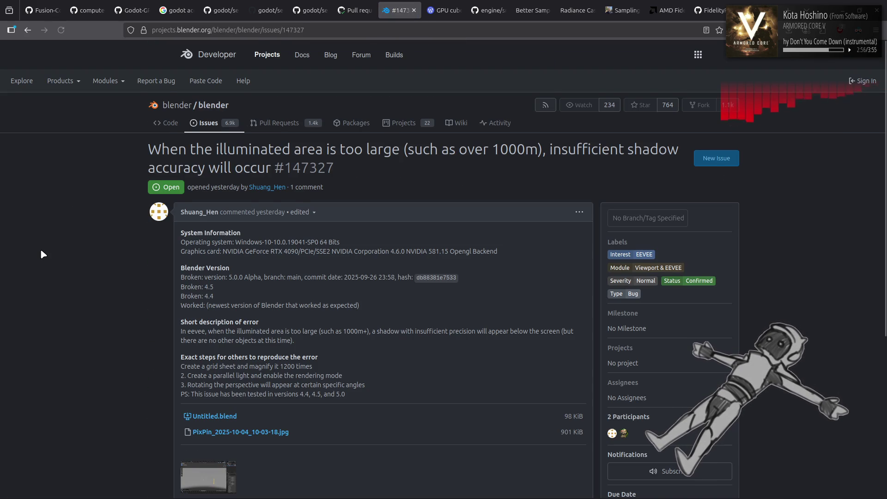
scroll(42, 254, down, 5)
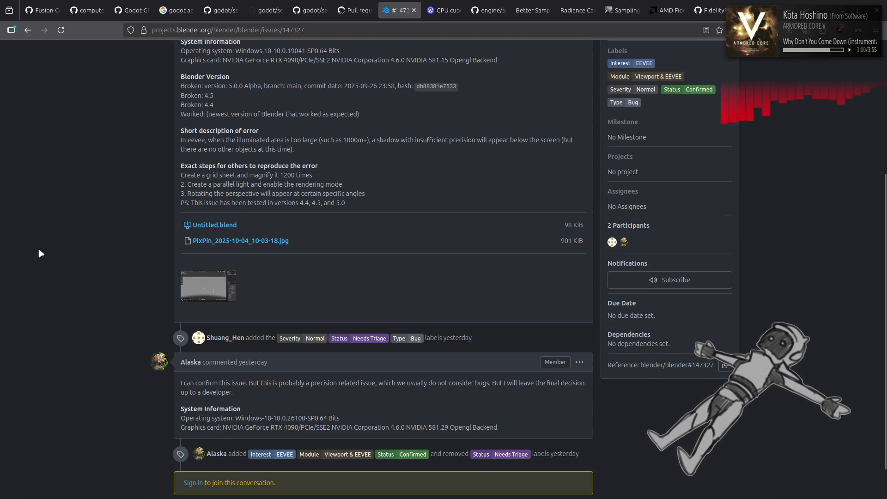
Return from bug report #147327 to the blender/blender open issues list.
key(alt+Left)
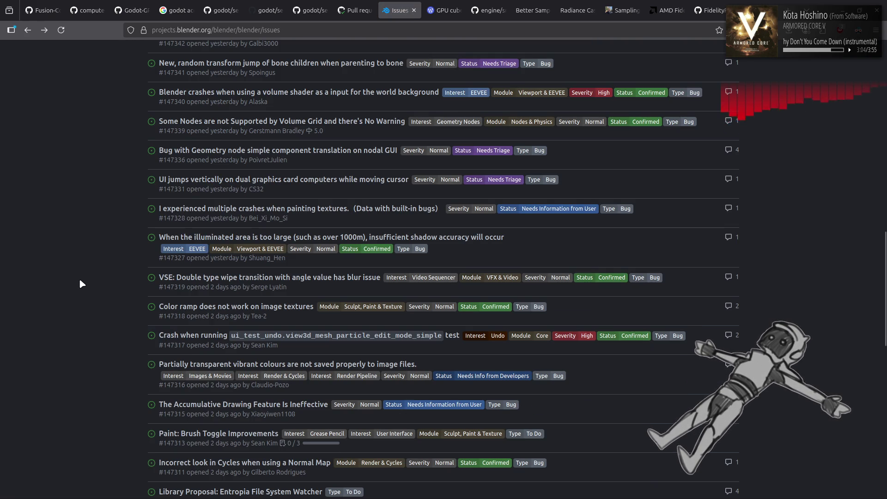
scroll(95, 289, down, 2)
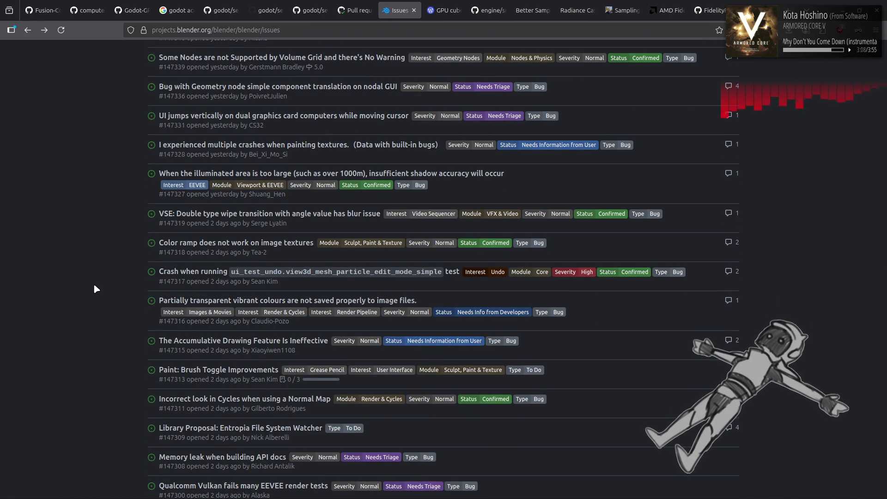
click(186, 301)
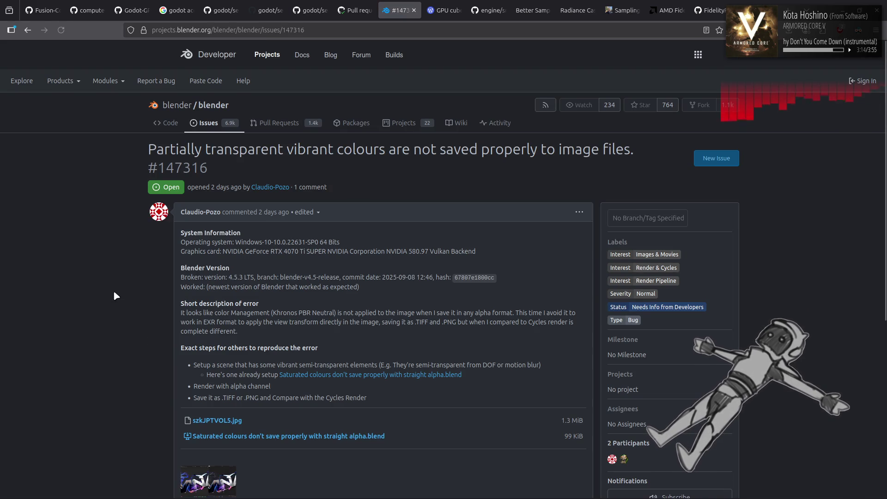
scroll(114, 287, down, 3)
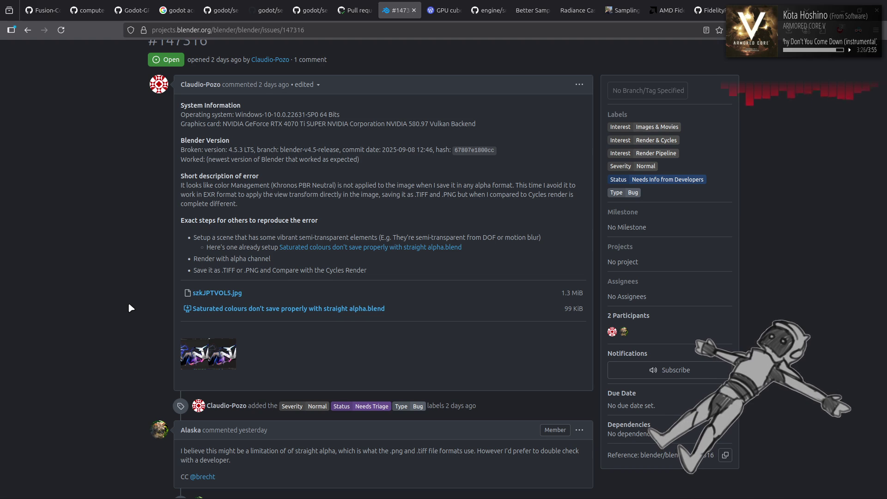
scroll(129, 308, down, 3)
key(alt+Left)
key(alt+Right)
key(alt+Left)
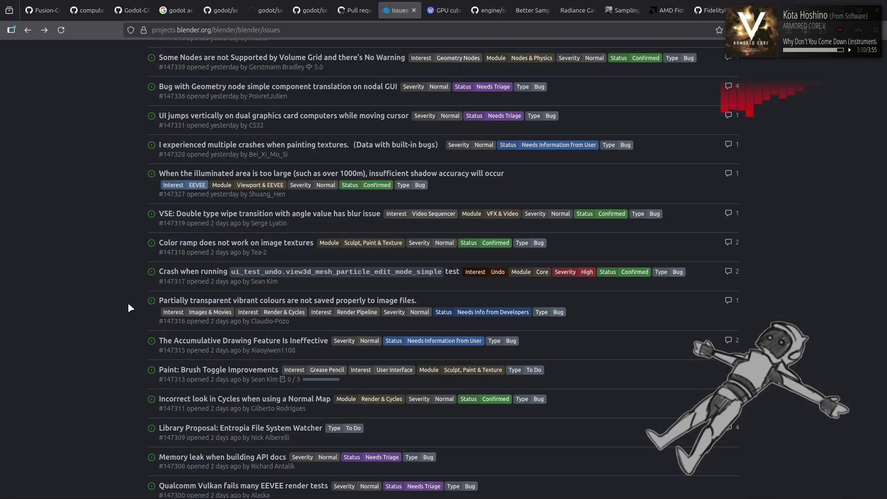
click(196, 401)
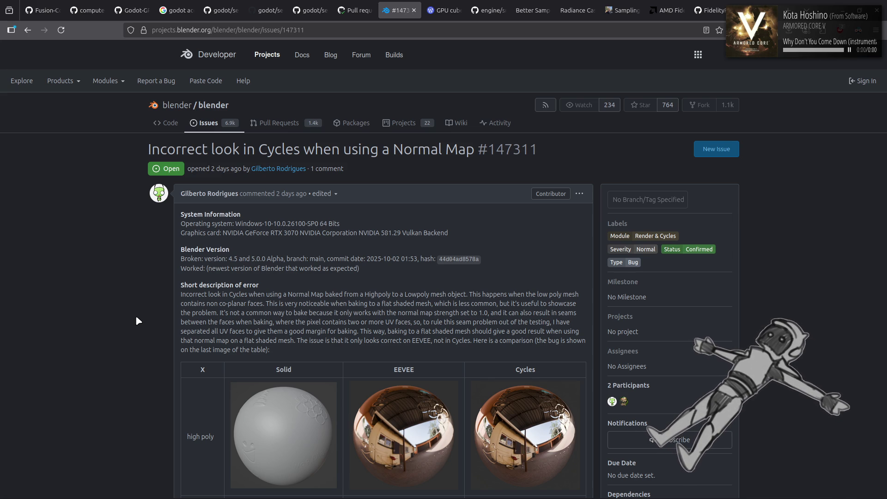
scroll(135, 315, down, 1)
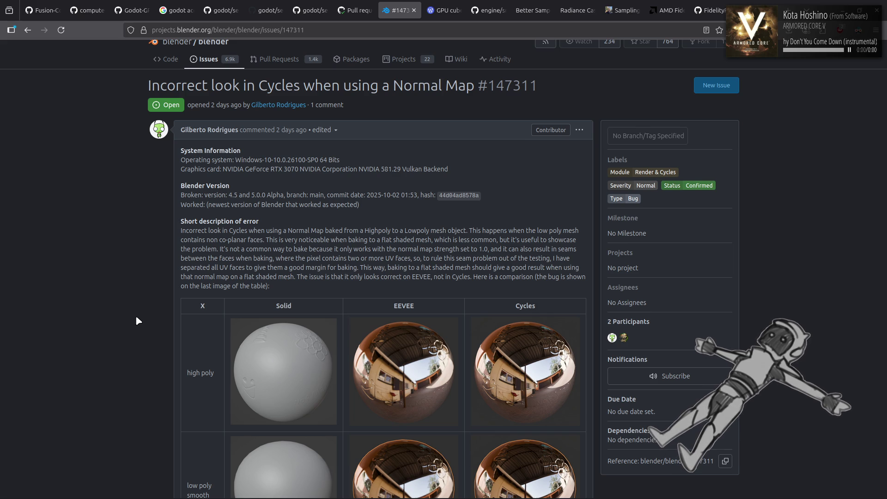
scroll(136, 320, down, 1)
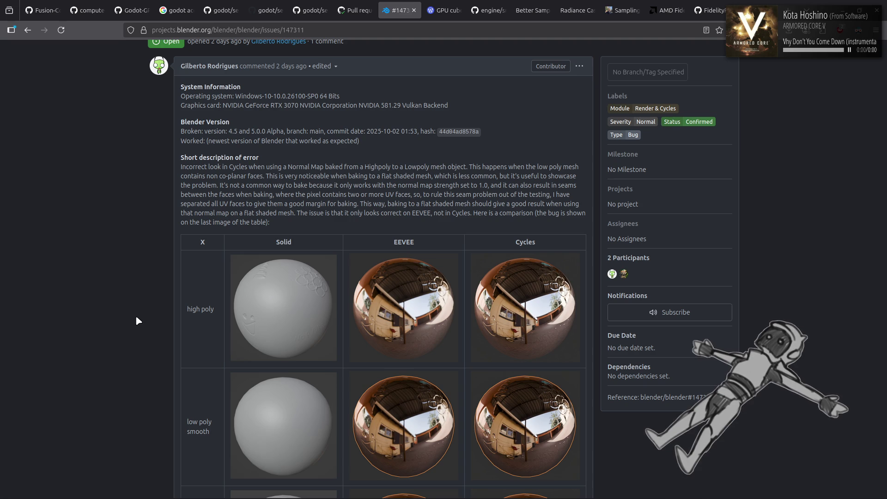
scroll(136, 316, down, 3)
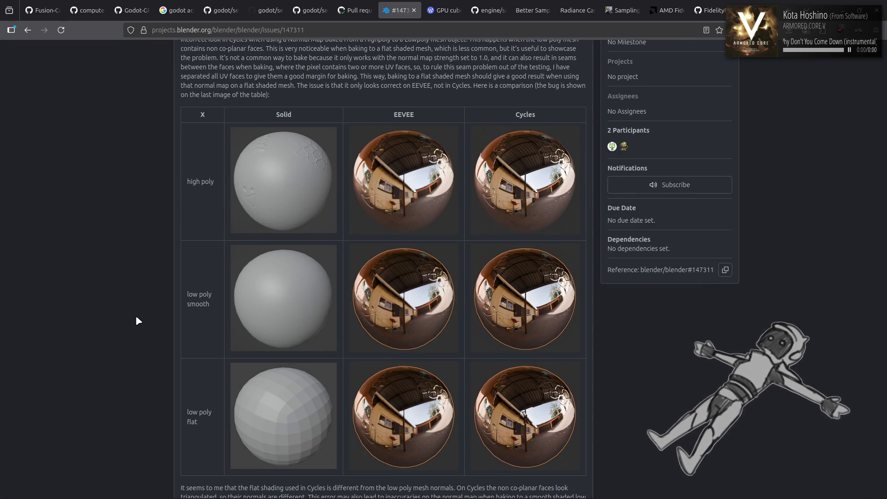
scroll(137, 321, down, 3)
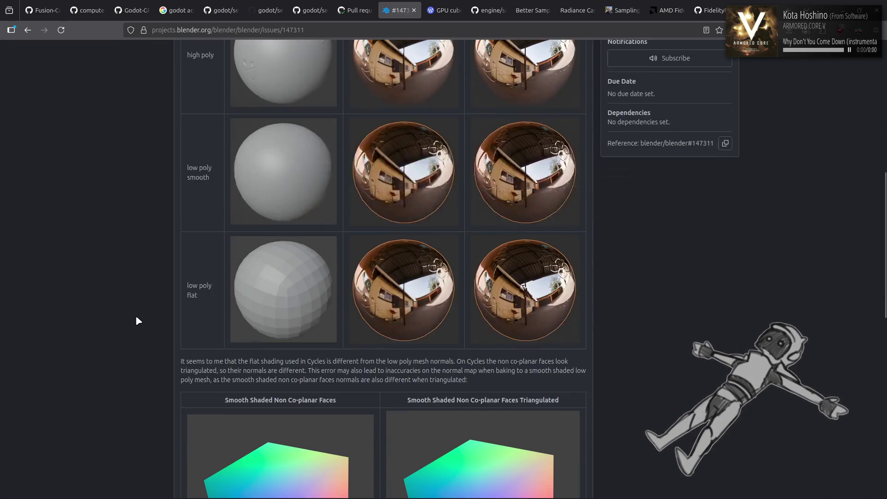
scroll(136, 320, down, 3)
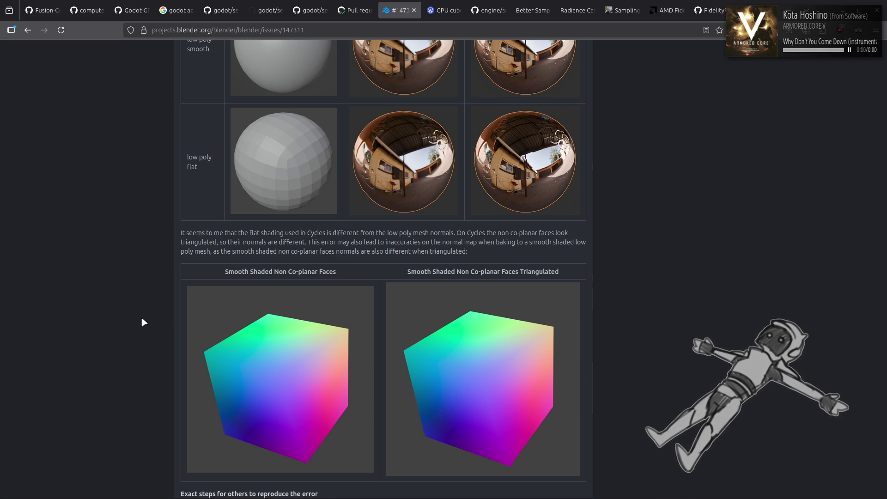
scroll(141, 321, down, 3)
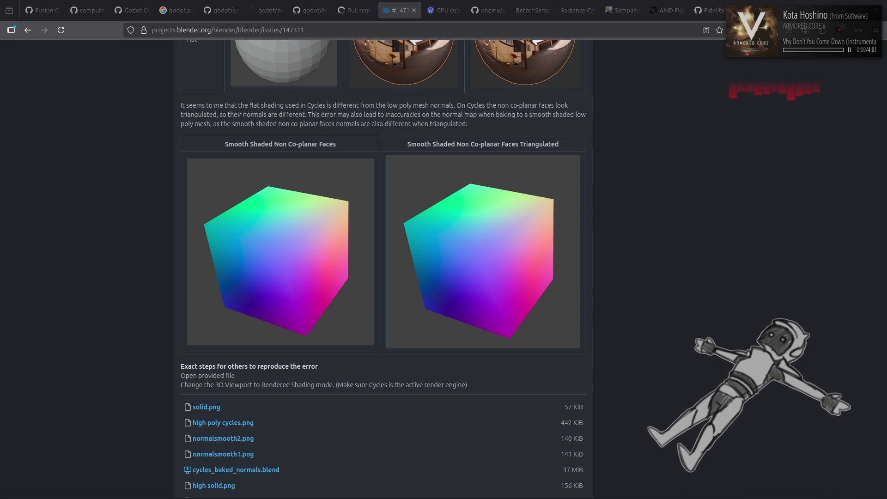
scroll(664, 242, down, 5)
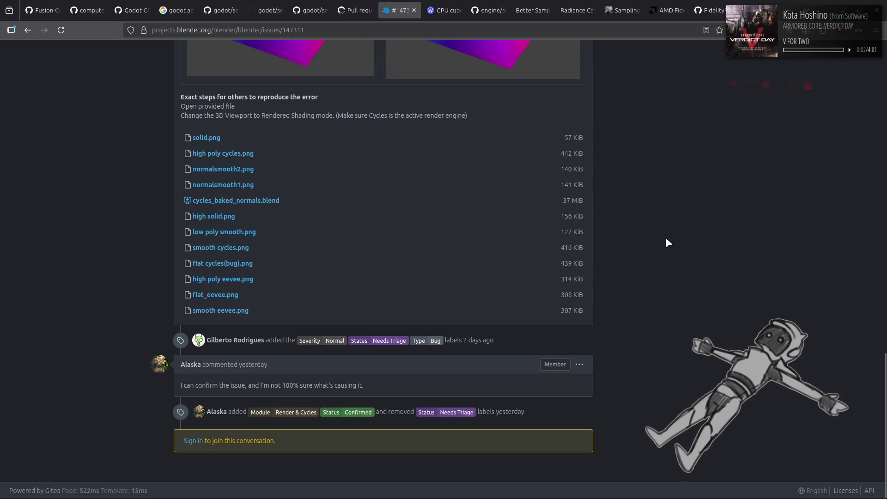
key(alt+Left)
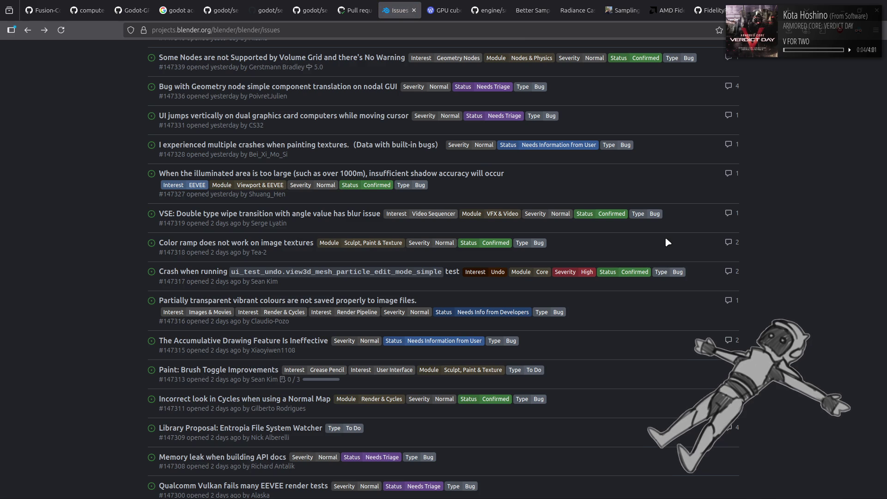
scroll(70, 262, down, 2)
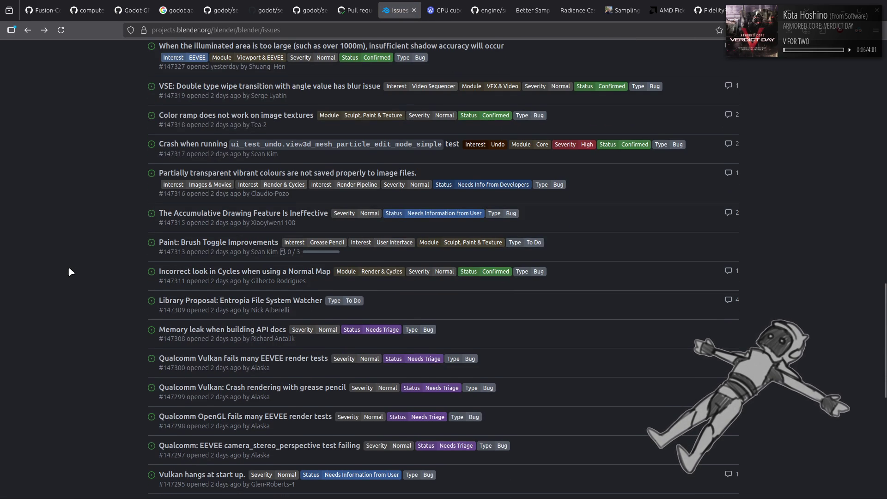
scroll(69, 266, down, 5)
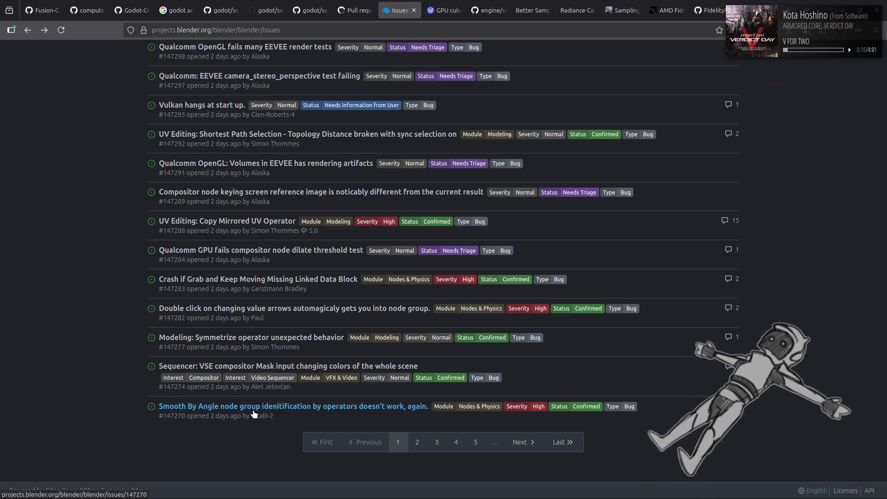
Go forward in browser history from the issues list to the Godot 4.5.1 RC 1 article.
key(alt+Right)
scroll(208, 262, down, 2)
scroll(209, 262, down, 2)
scroll(208, 263, down, 3)
scroll(208, 263, down, 1)
scroll(208, 263, down, 2)
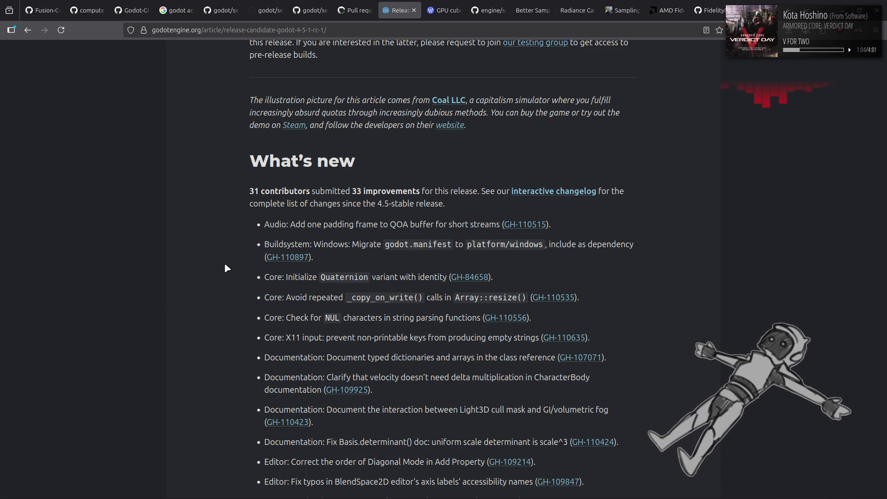
Open pull request GH-107071 from the changelog, peek at its linked Typed Dictionaries issue, and show its Files changed diff.
click(581, 361)
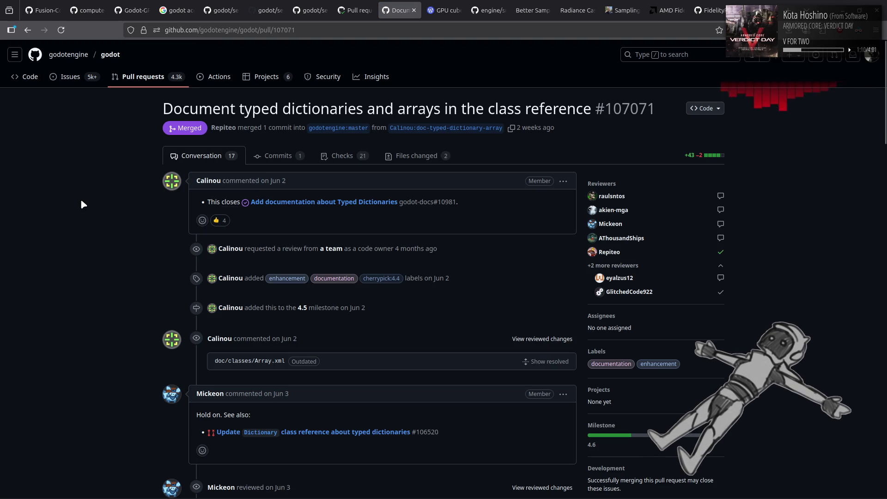
click(305, 201)
key(alt+Left)
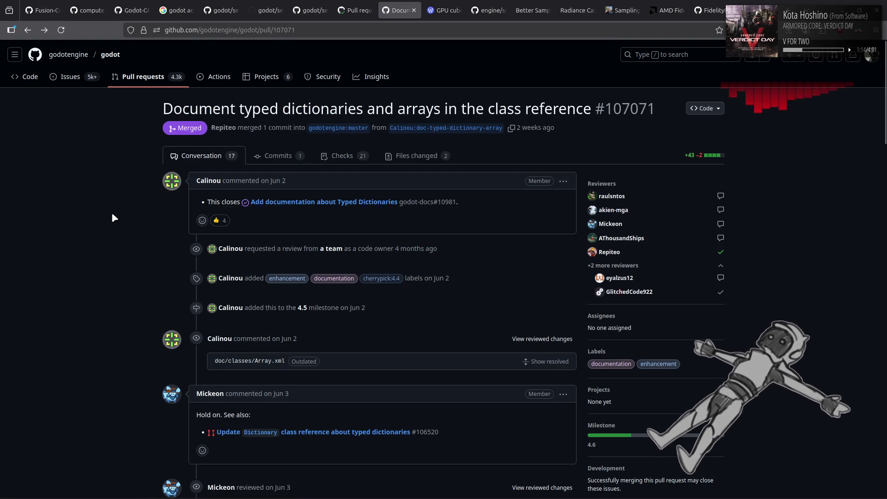
scroll(112, 212, down, 3)
scroll(113, 213, down, 5)
scroll(112, 214, down, 2)
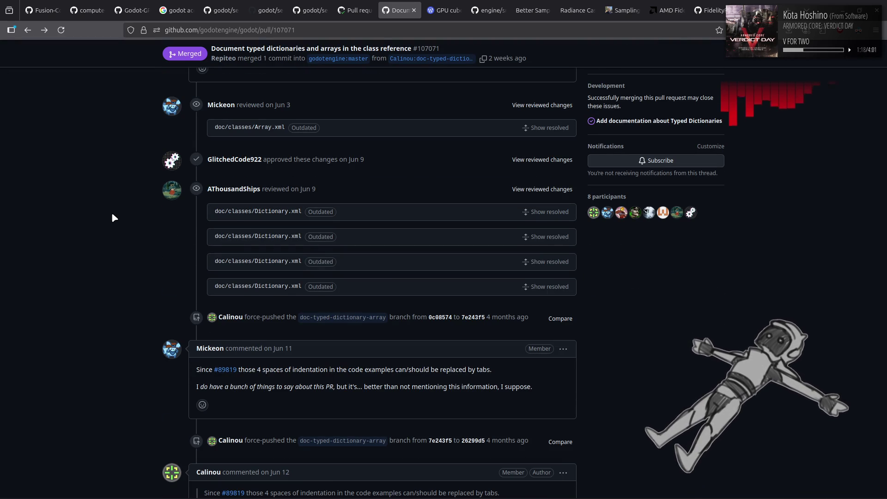
scroll(112, 218, down, 2)
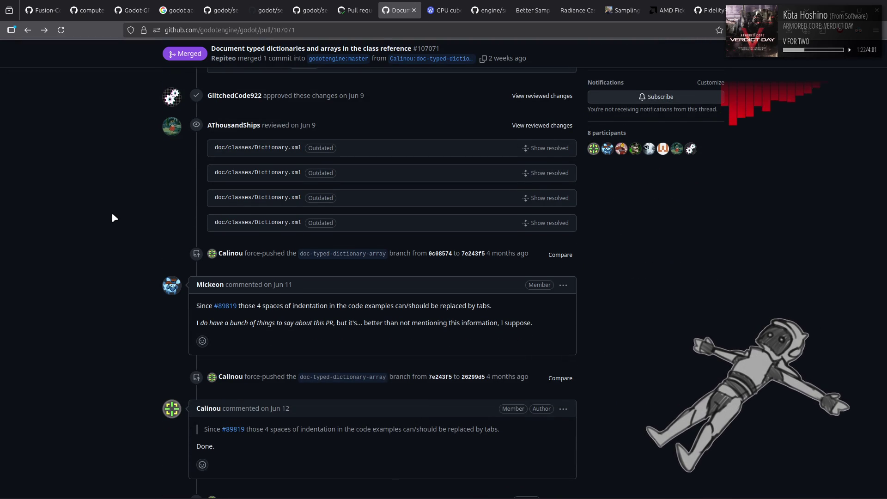
scroll(113, 218, down, 2)
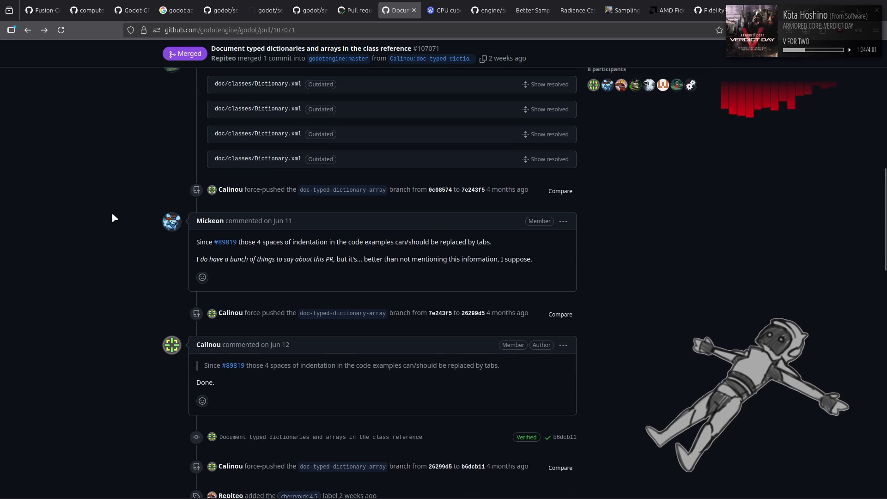
key(Home)
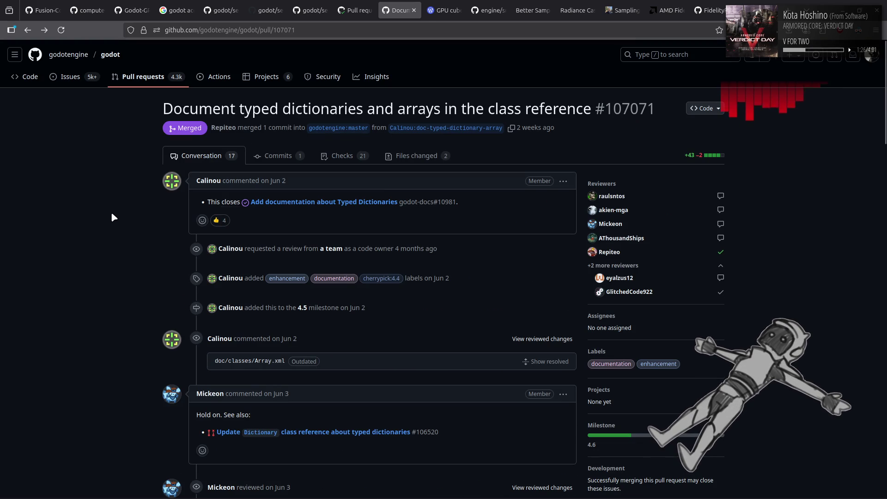
scroll(113, 218, down, 8)
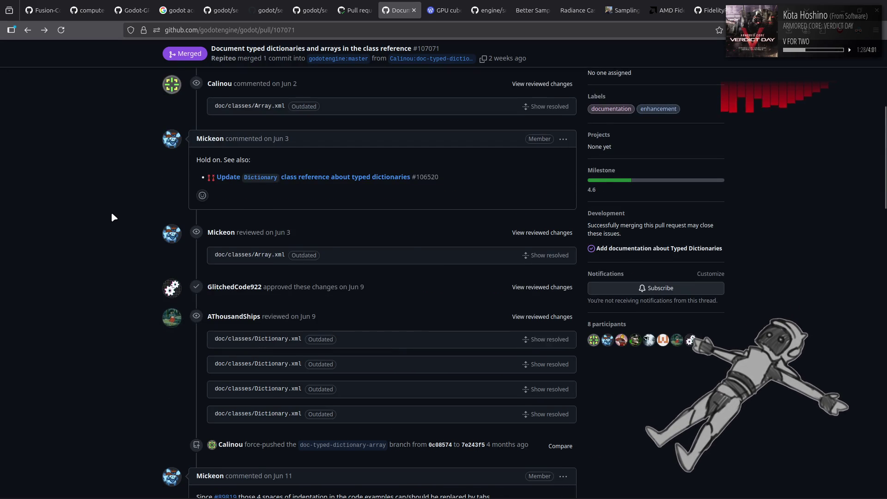
scroll(114, 217, down, 8)
scroll(113, 218, down, 8)
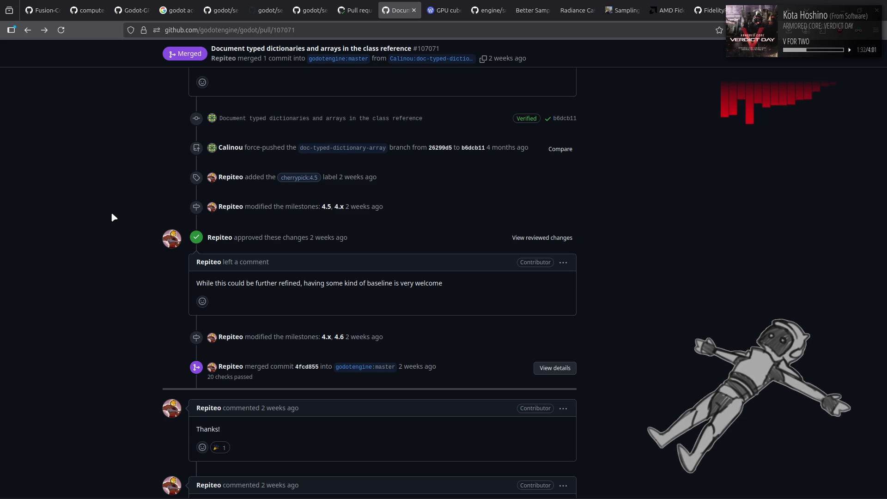
scroll(112, 218, down, 8)
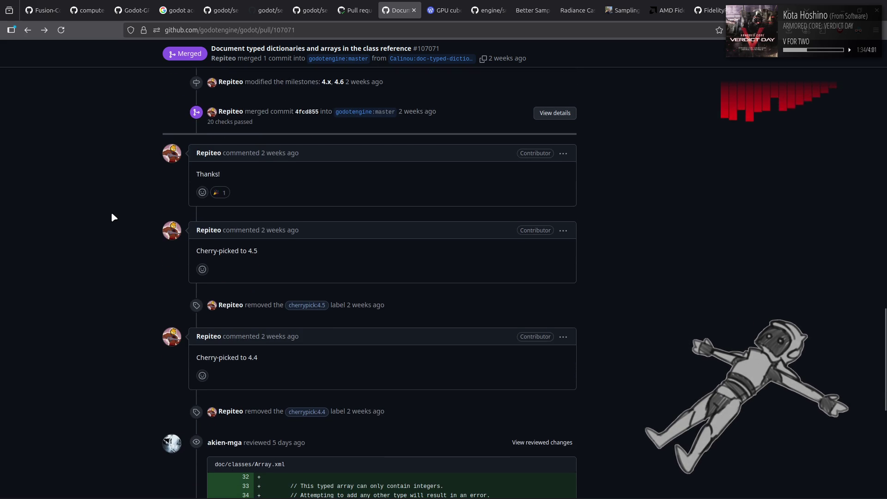
scroll(113, 218, down, 6)
scroll(113, 218, up, 20)
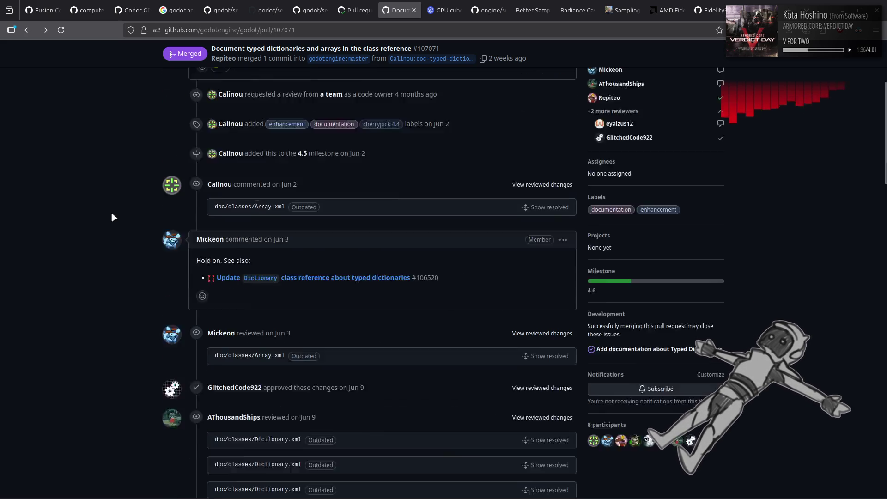
click(397, 164)
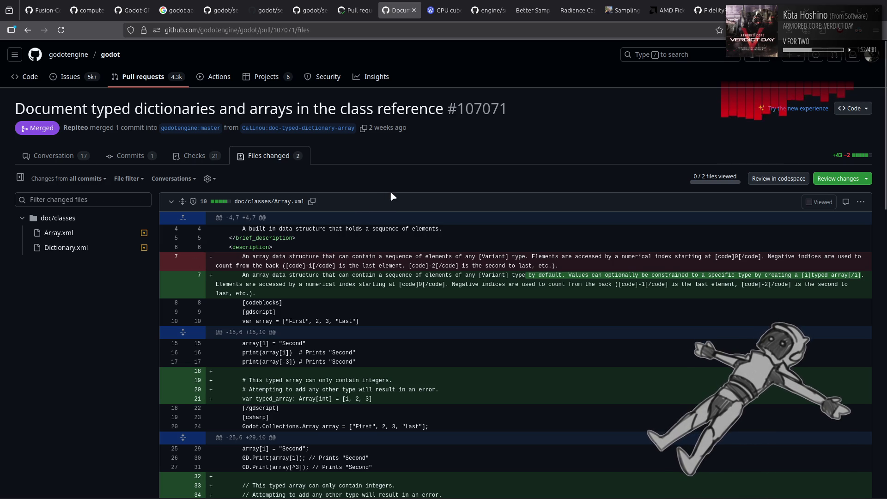
scroll(390, 190, down, 5)
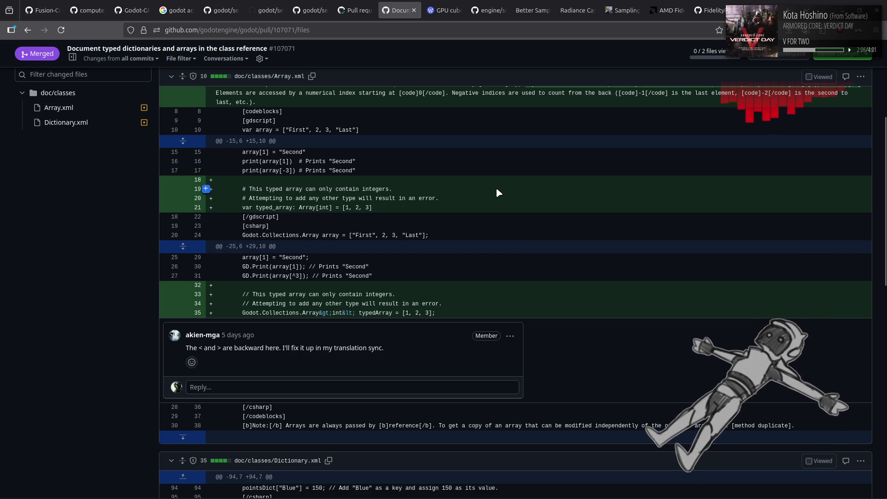
Go back from the #107071 diff to the Godot 4.5.1 RC 1 release article.
key(alt+Left)
key(alt+Left)
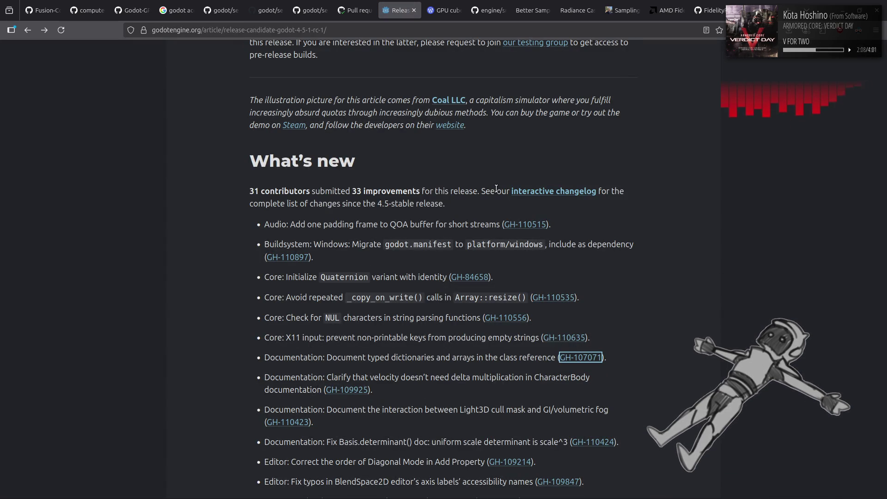
scroll(664, 243, down, 5)
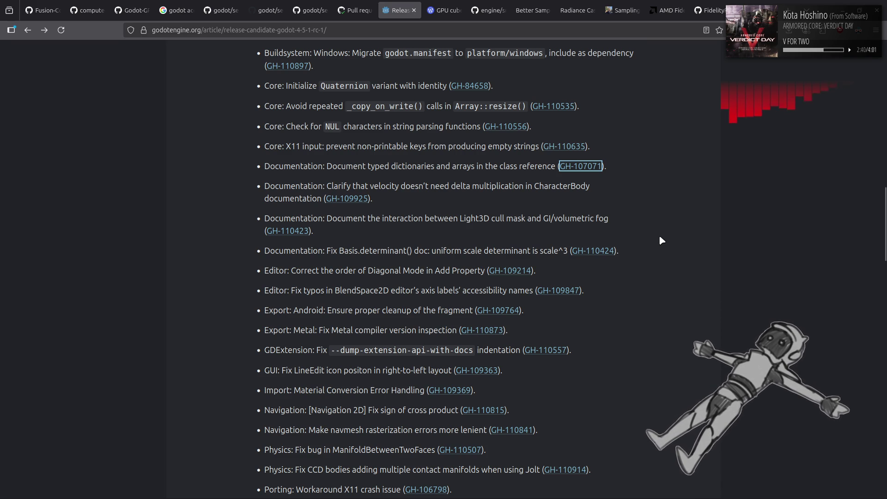
scroll(660, 237, down, 2)
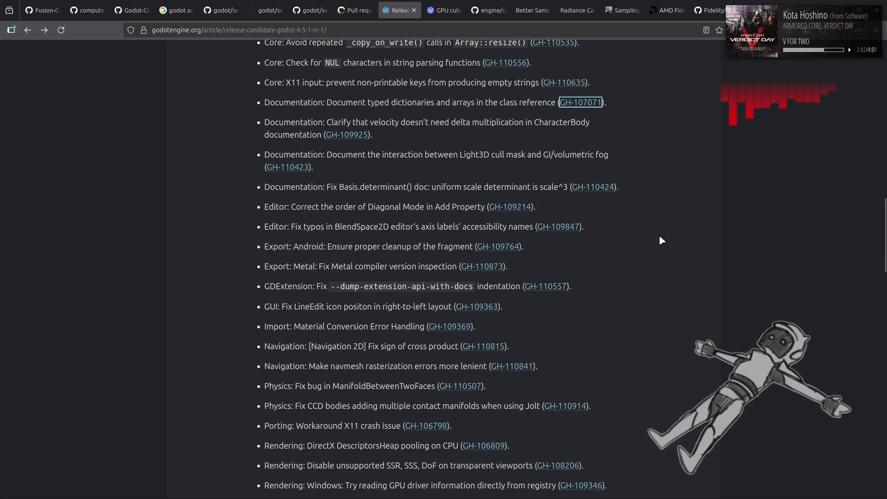
scroll(659, 235, down, 2)
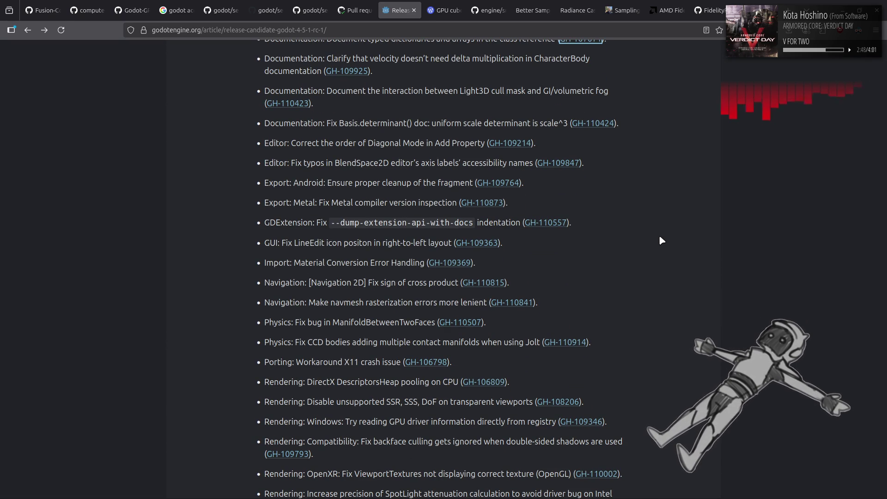
Open the GH-110841 navmesh rasterization errors pull request from the release notes.
click(520, 305)
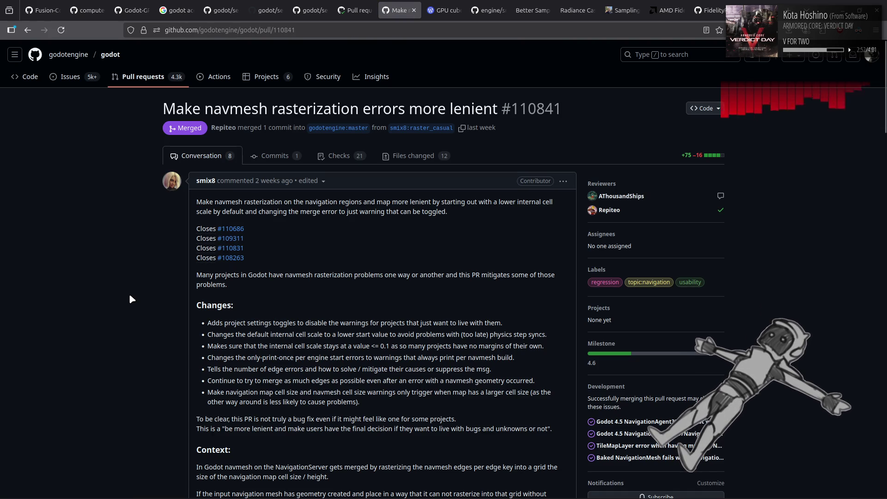
scroll(129, 292, down, 8)
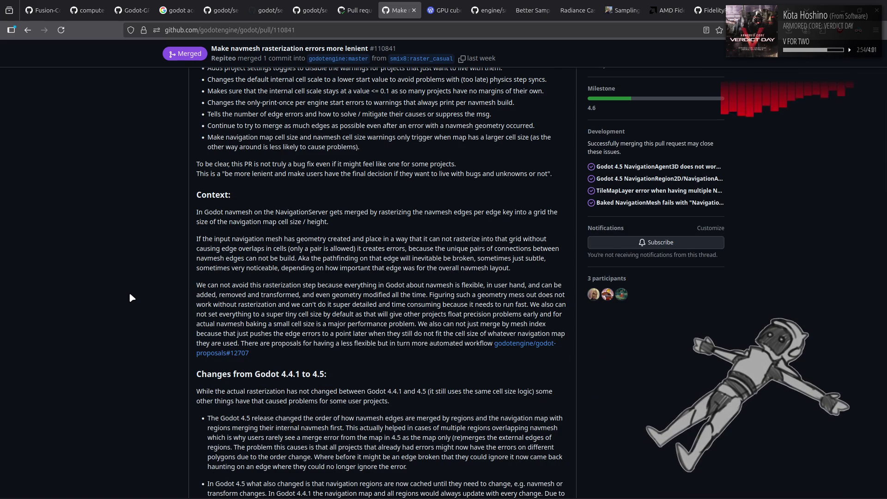
scroll(129, 297, down, 3)
scroll(129, 297, down, 3)
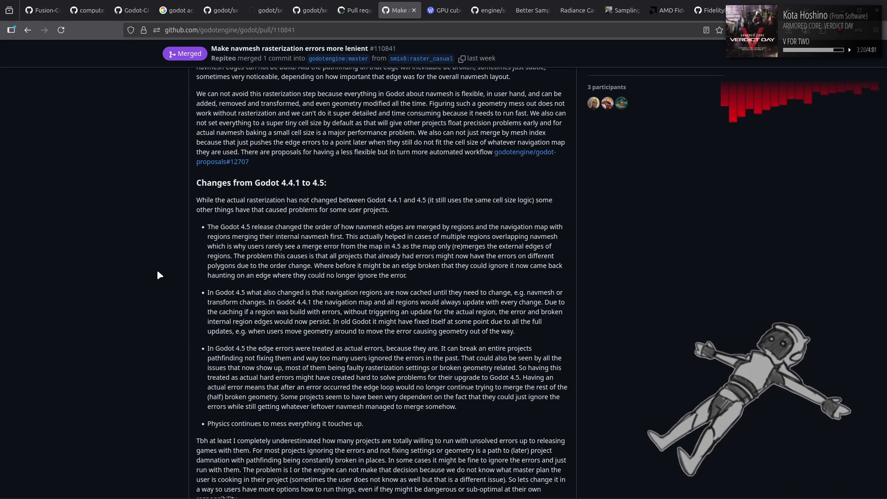
scroll(157, 272, down, 2)
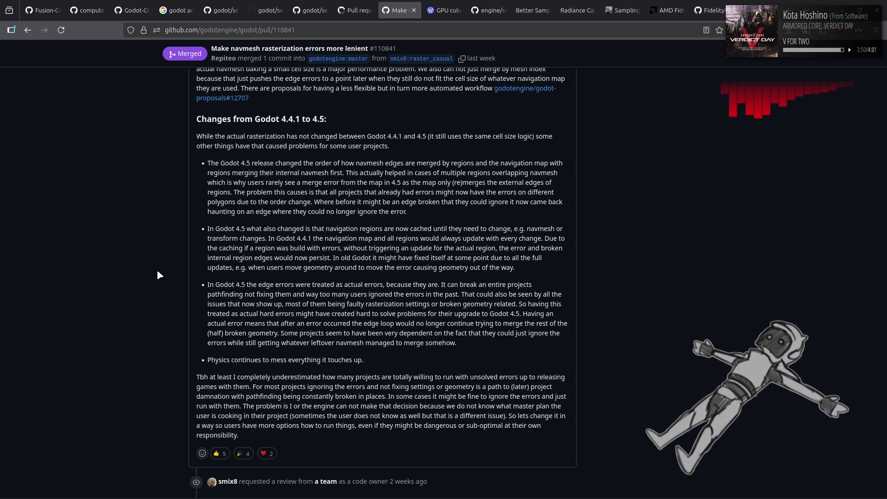
Go back from pull request #110841 to the release notes article.
key(alt+Left)
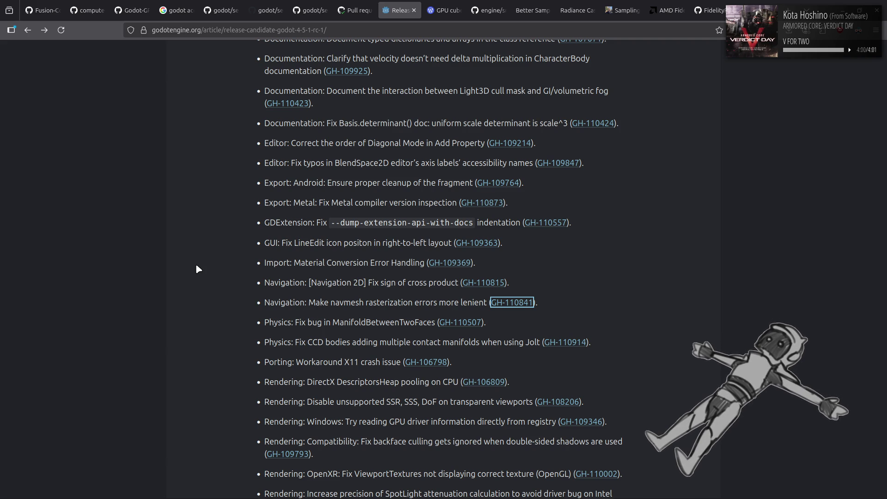
scroll(196, 266, down, 2)
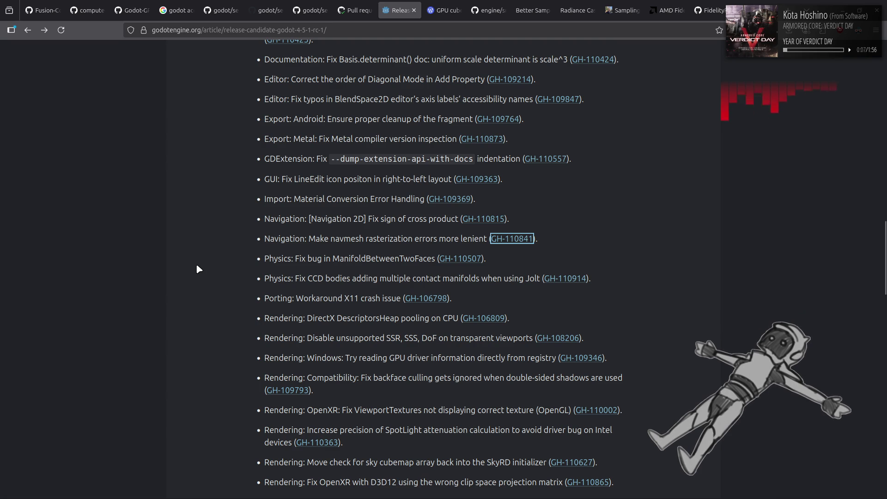
scroll(197, 269, down, 2)
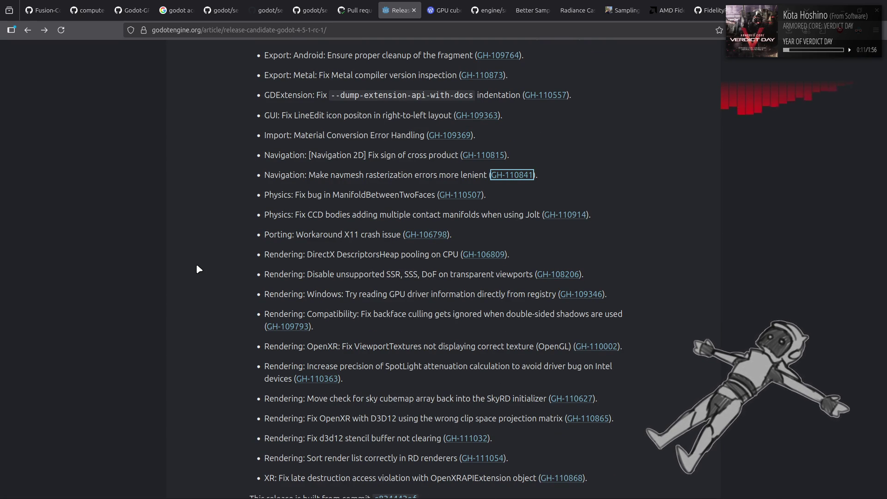
scroll(197, 270, down, 2)
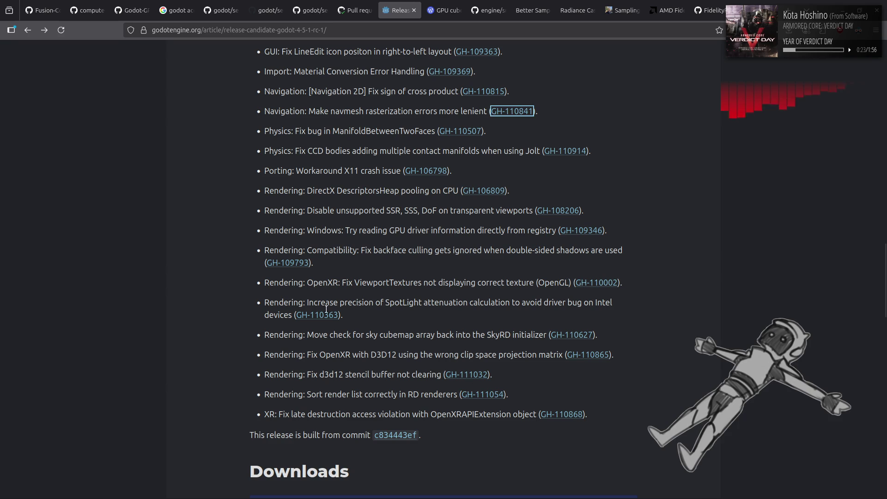
Open the render-list sorting pull request #111054, view the Render_priority issue #110962 it closes, and return to the PR.
click(492, 396)
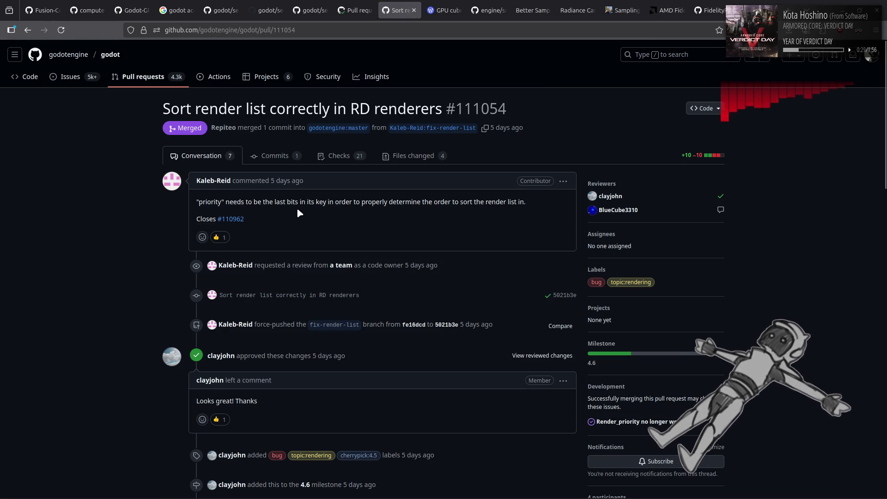
mouse_move(230, 219)
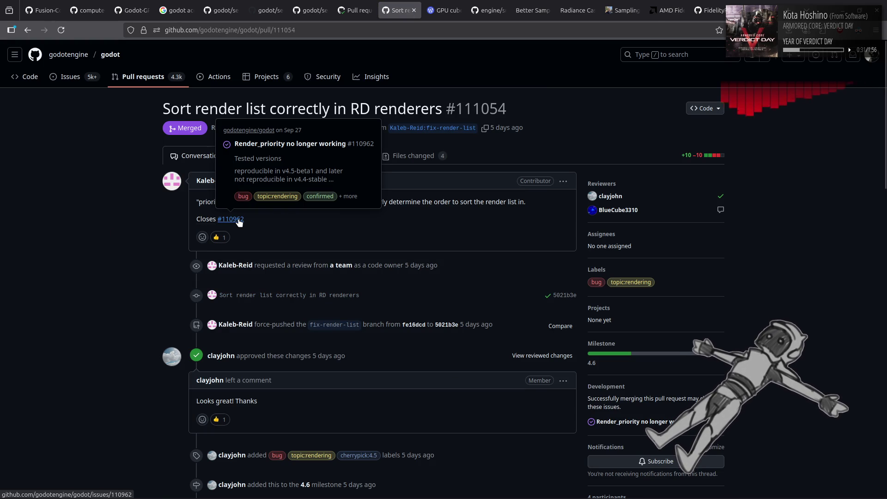
click(231, 219)
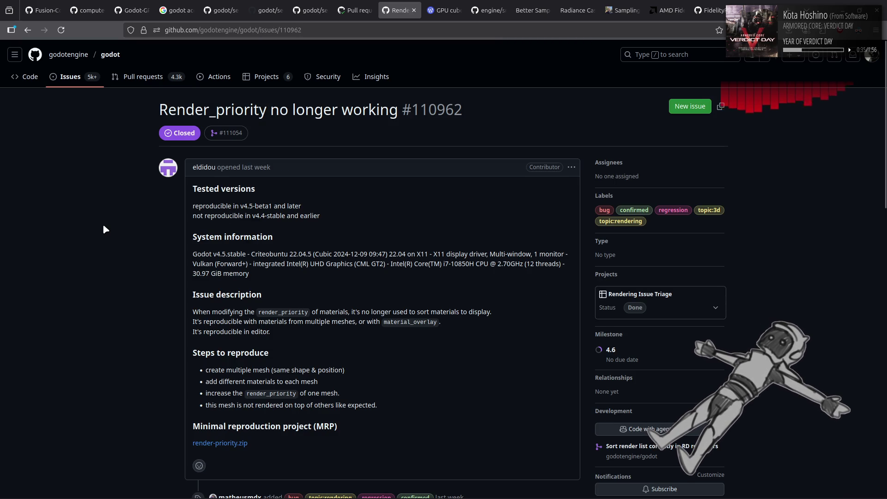
scroll(103, 225, down, 2)
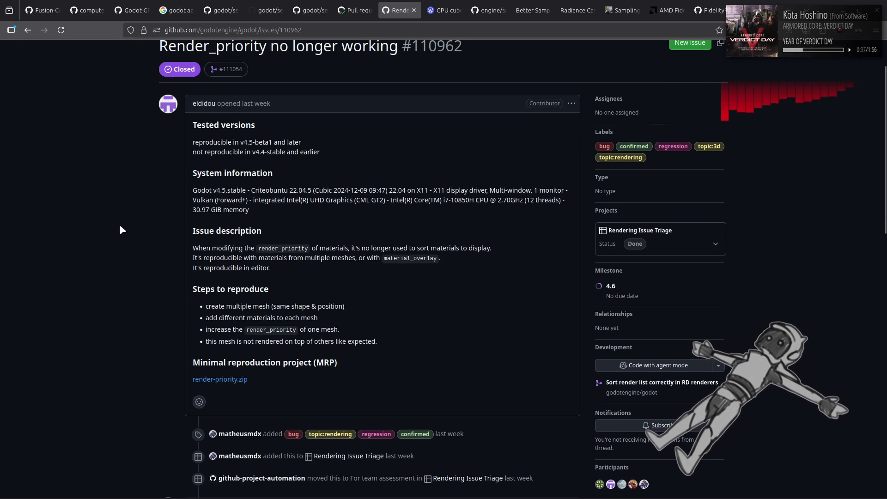
scroll(121, 227, down, 5)
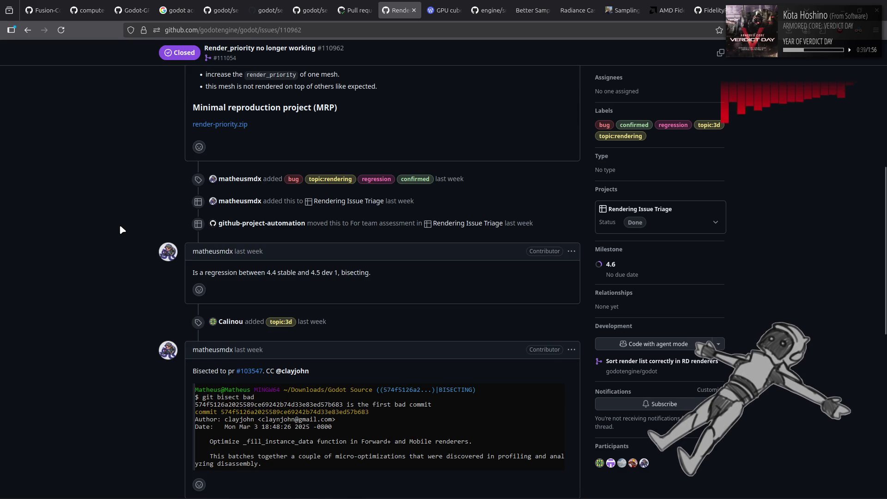
scroll(119, 226, down, 3)
key(alt+Left)
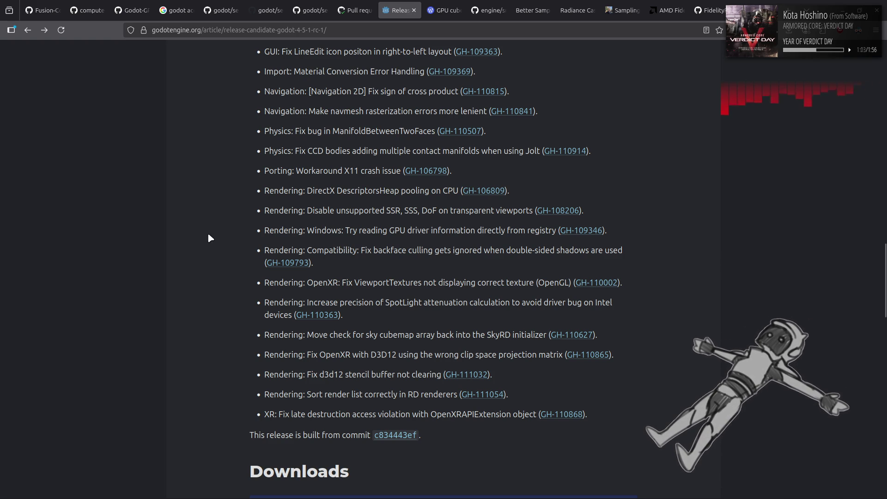
Switch to the screen space reflections overhaul PR tab, then shrink the browser to reveal Blender's m4000 road scene.
click(335, 6)
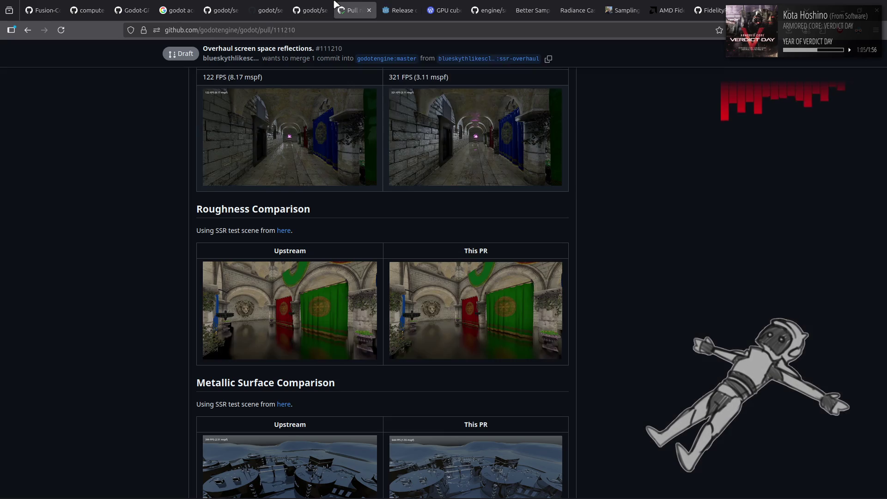
key(super+Down)
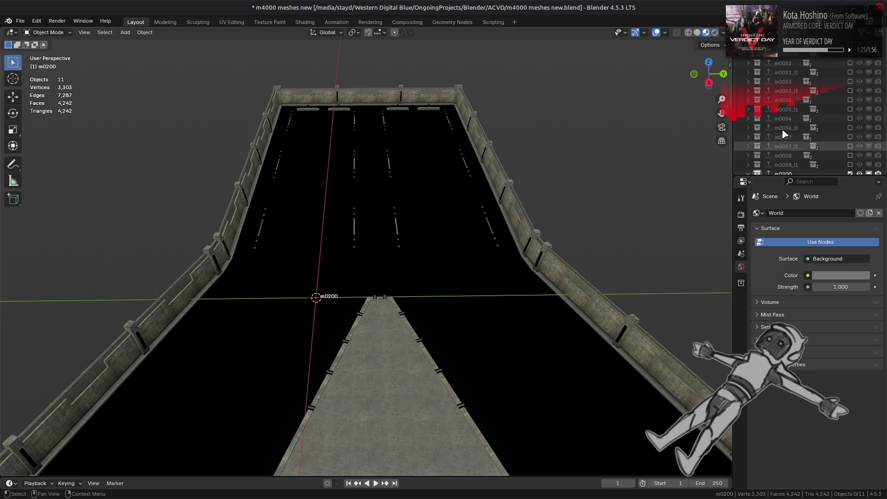
scroll(770, 138, down, 4)
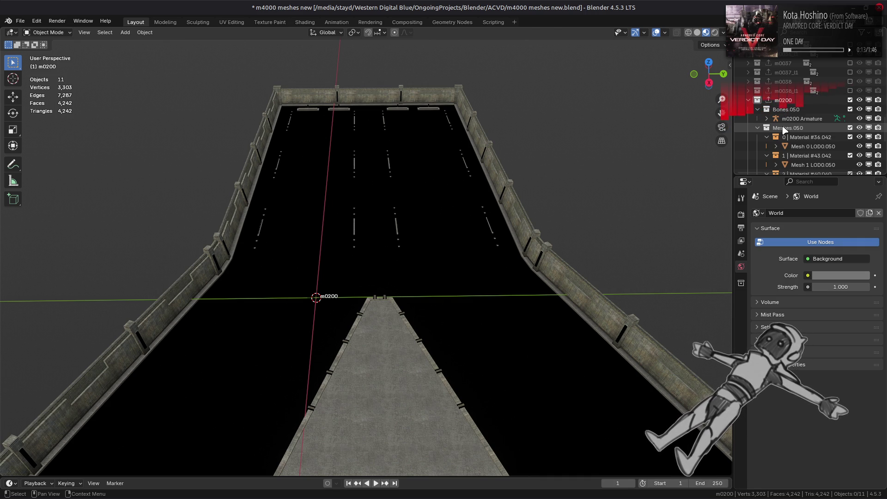
Select the black road surface mesh and relink its diffuse texture to the m0100_31 png from the m0100_31-tpf-dcx folder.
click(456, 231)
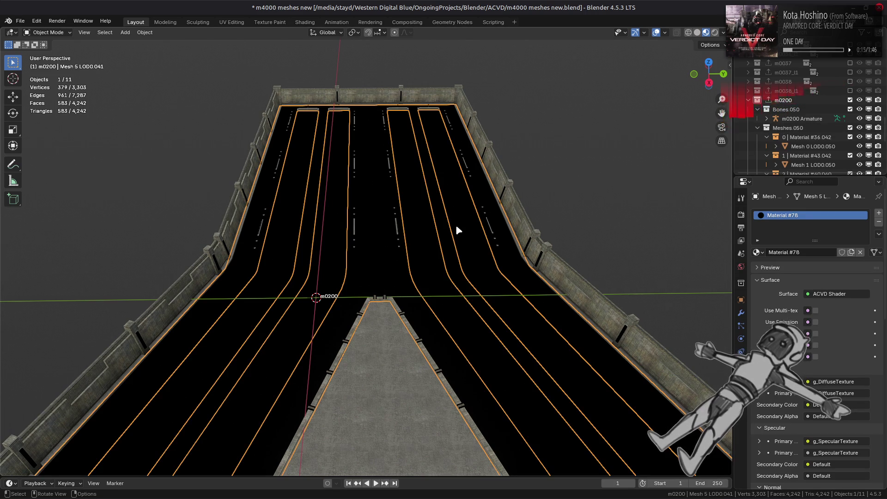
scroll(811, 145, down, 5)
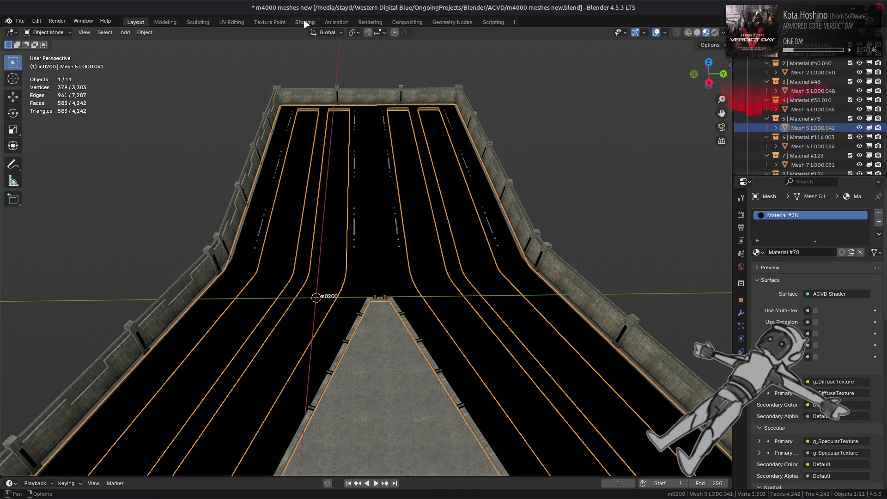
click(303, 22)
click(293, 409)
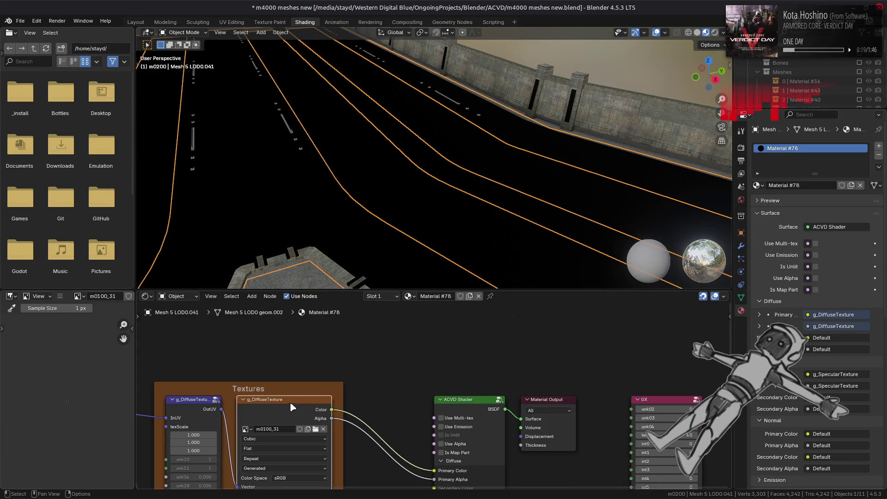
click(59, 296)
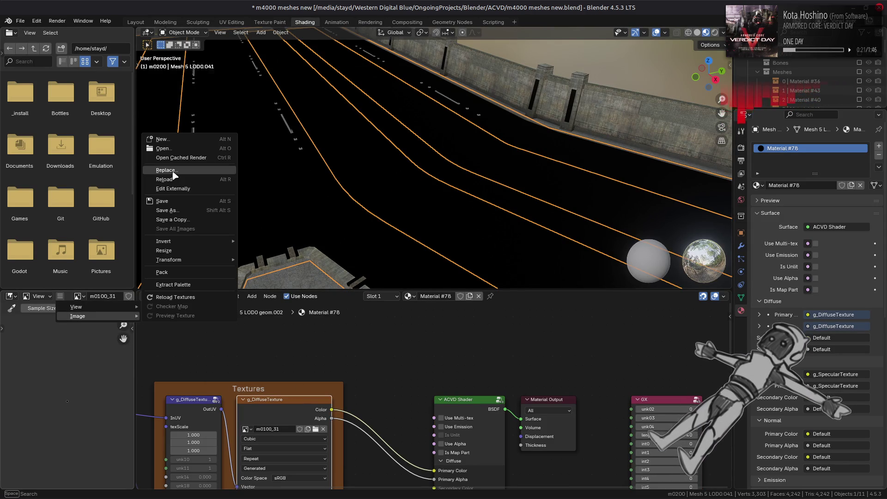
click(166, 170)
click(260, 354)
click(343, 84)
scroll(384, 252, down, 5)
double_click(361, 362)
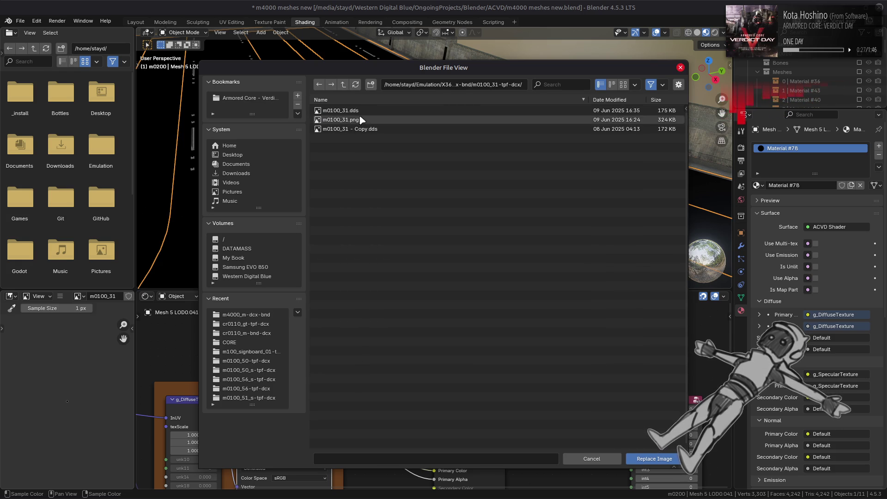
double_click(342, 119)
Relink the g_SpecularTexture node to the m0100_31_s file, then select Mesh 0 LOD0.050 to show Material #36.
mouse_move(382, 421)
middle_down()
mouse_move(425, 449)
mouse_move(431, 441)
middle_up()
click(330, 361)
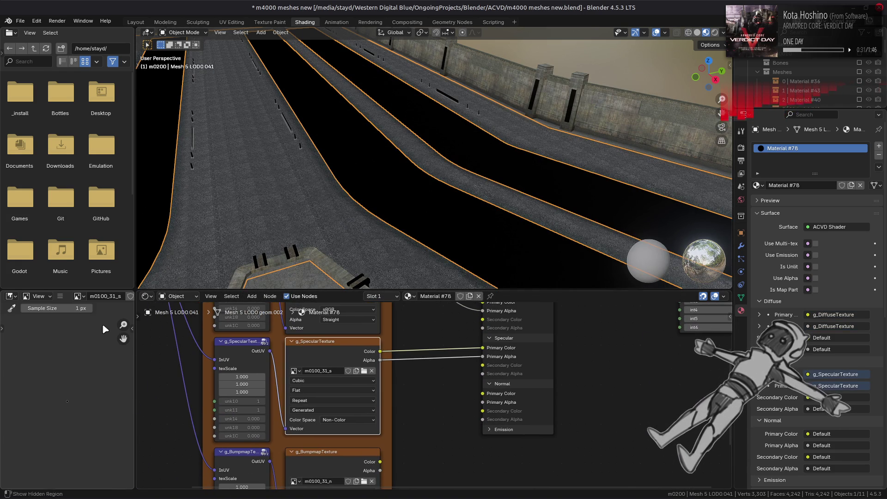
click(61, 296)
mouse_move(77, 317)
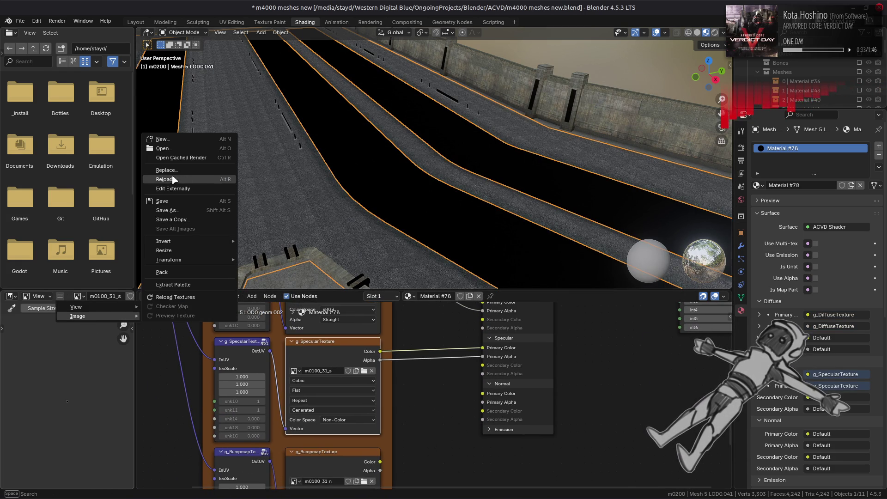
click(170, 170)
click(246, 316)
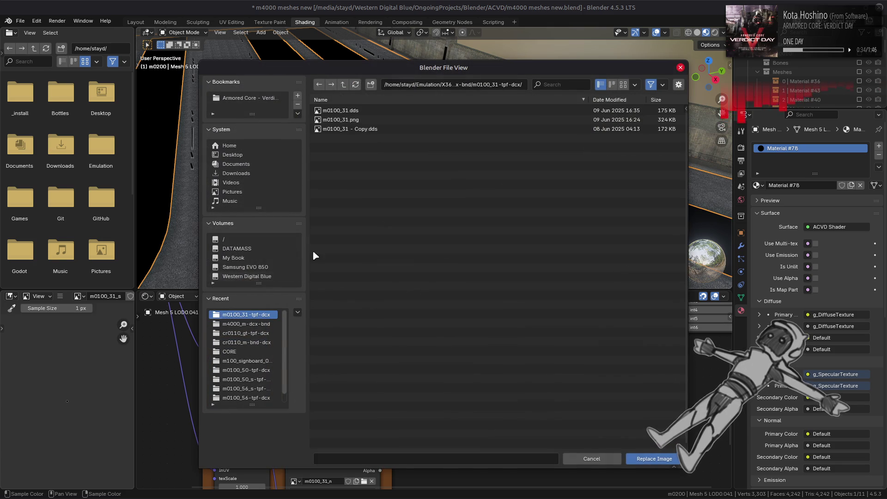
click(344, 84)
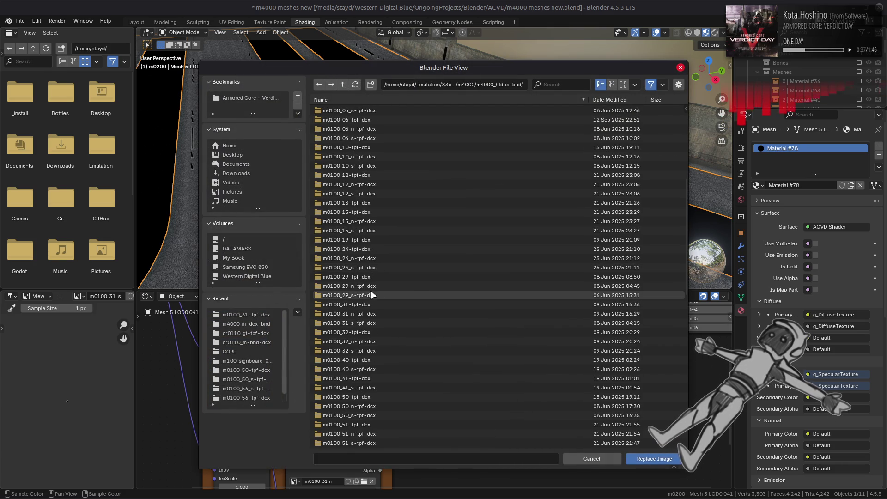
double_click(347, 323)
double_click(344, 119)
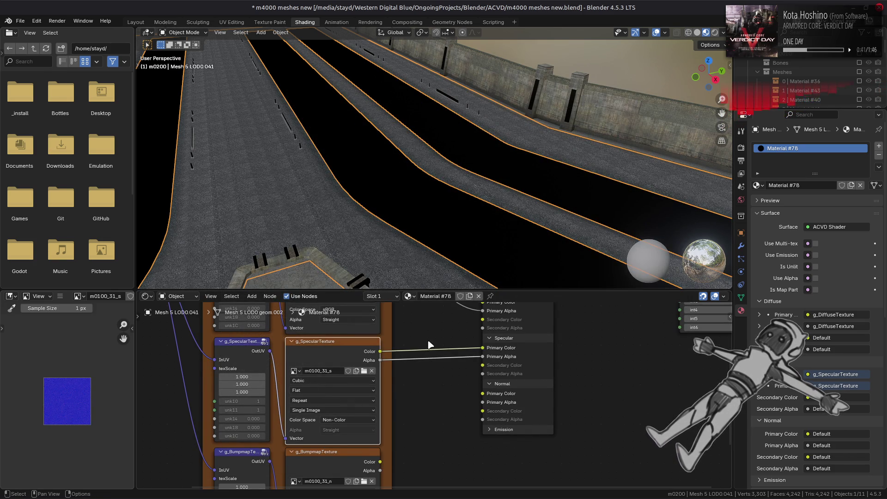
middle_drag(429, 348, 431, 404)
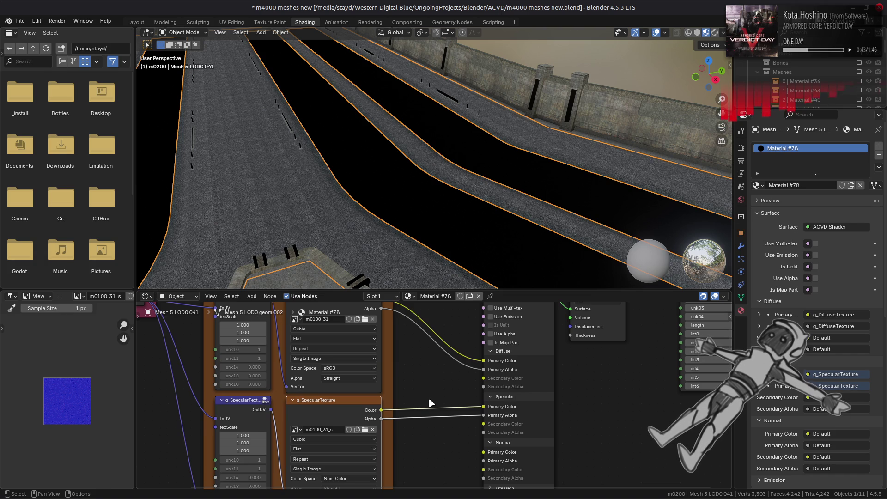
scroll(788, 86, down, 3)
scroll(788, 86, down, 2)
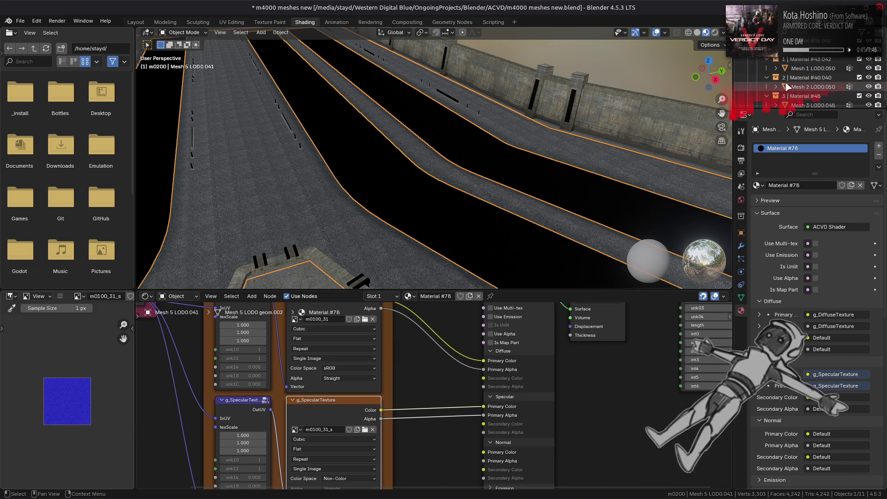
scroll(788, 86, up, 2)
click(811, 68)
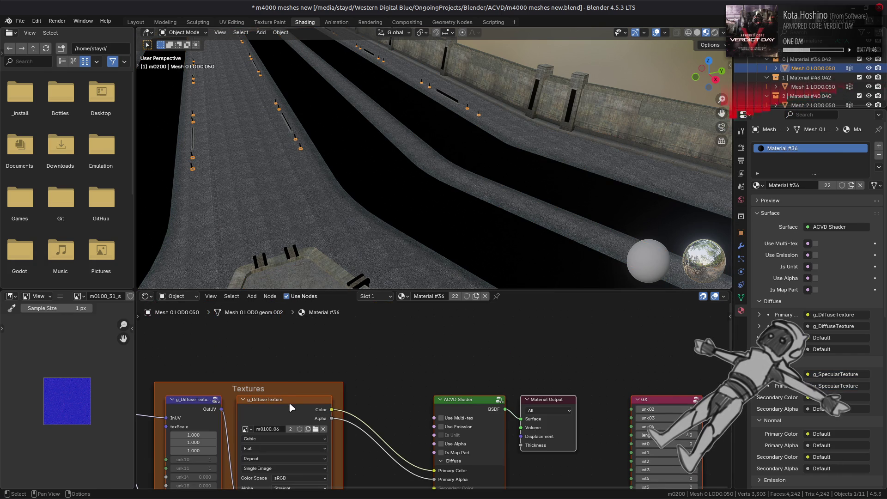
Step through Mesh 1 and 2 to Mesh 3 LOD0.048 and relink its diffuse texture to m0100_19.dds.
click(812, 87)
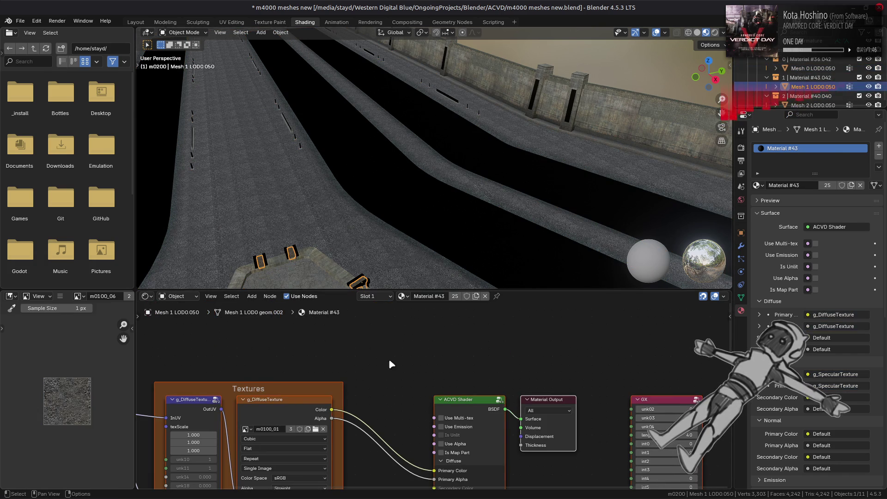
key(Down)
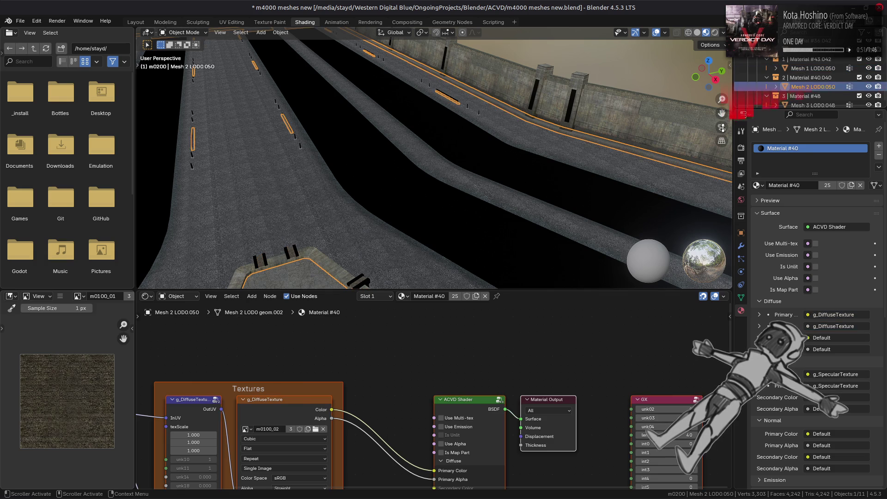
key(Down)
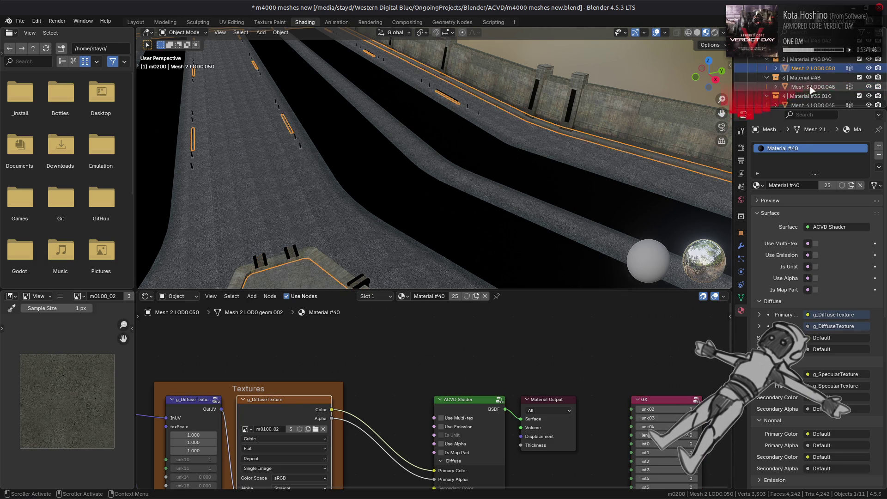
click(293, 408)
click(60, 295)
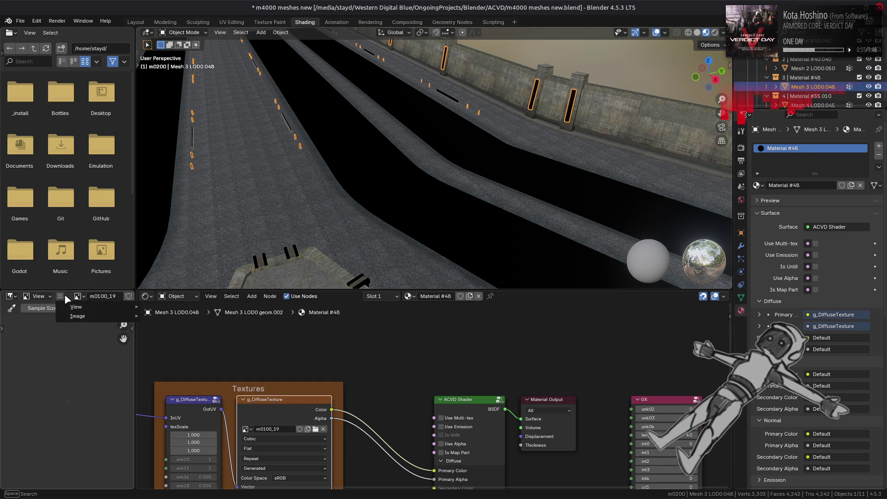
mouse_move(77, 316)
click(181, 171)
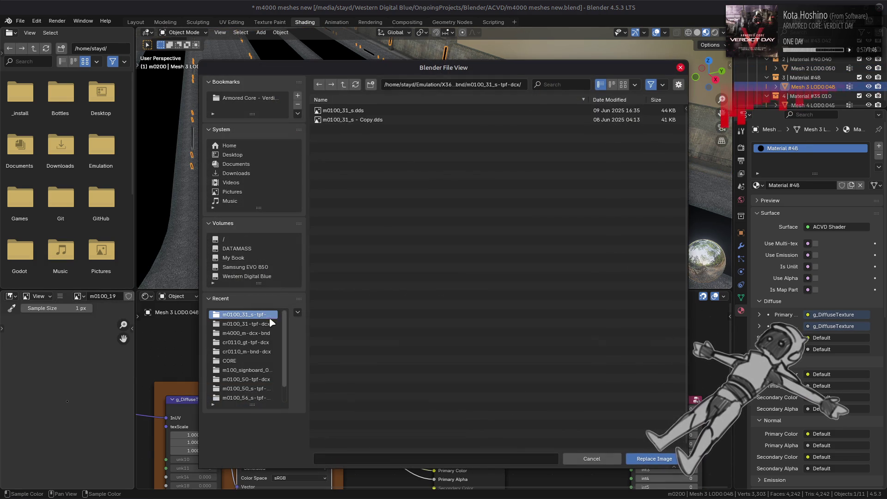
click(343, 84)
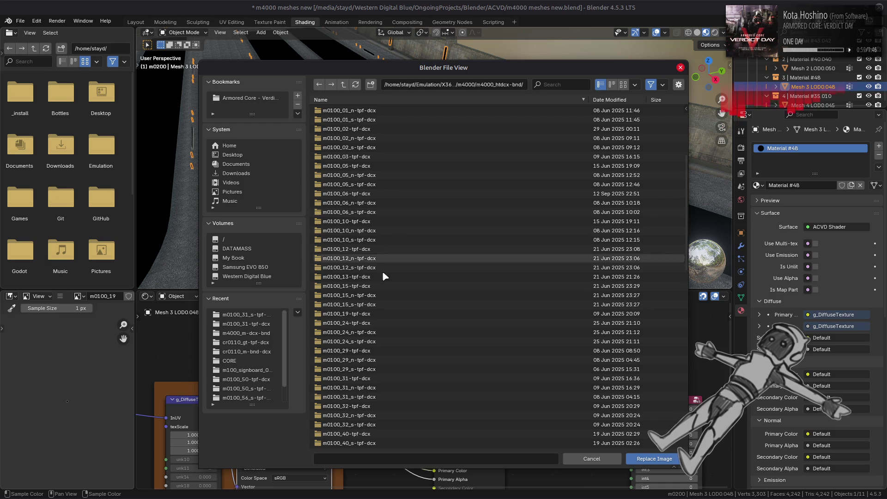
click(368, 315)
double_click(340, 110)
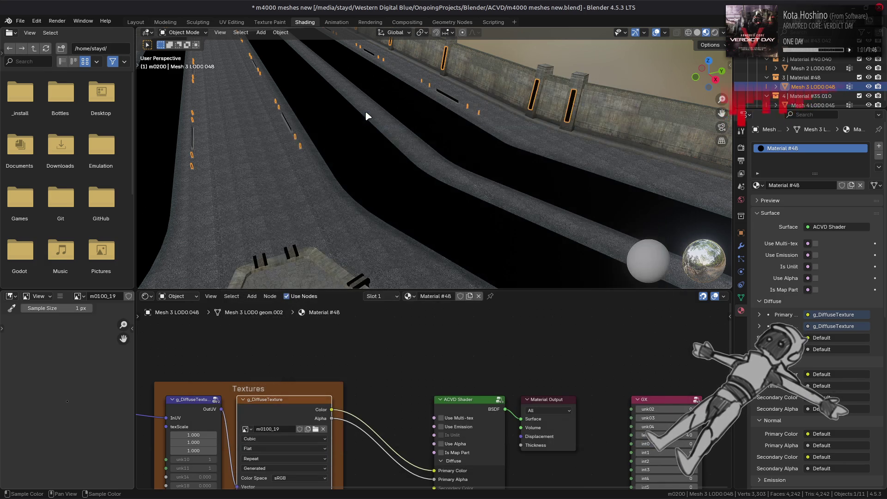
scroll(804, 83, down, 2)
middle_drag(545, 443, 578, 378)
Relink Mesh 4 LOD0.045's diffuse texture to m0100_10.dds, then select Mesh 5 LOD0.041 with Material #78.
click(812, 87)
click(277, 400)
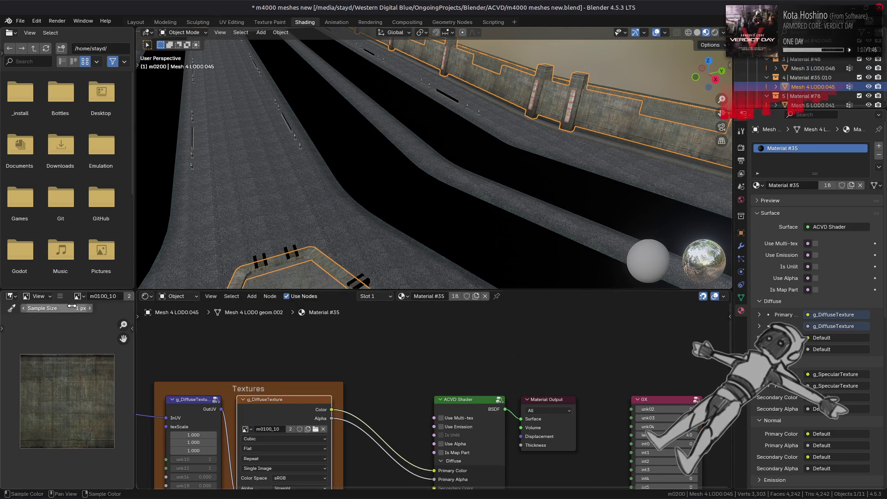
click(59, 296)
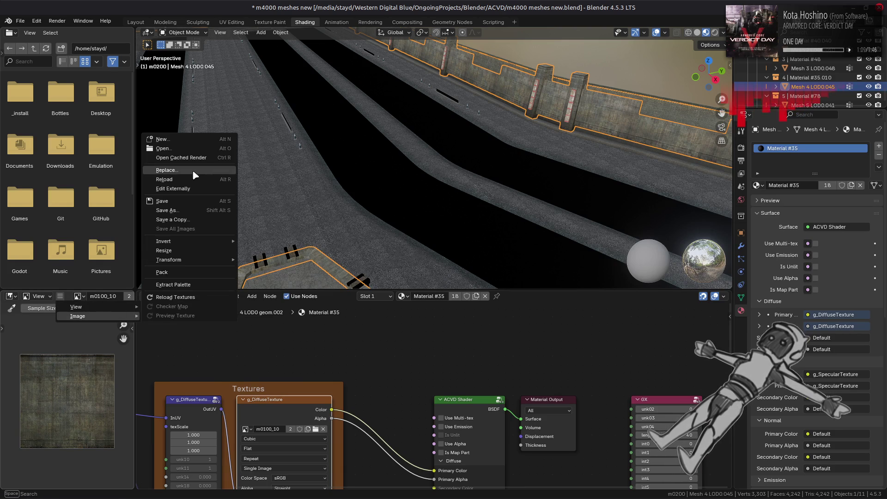
click(187, 170)
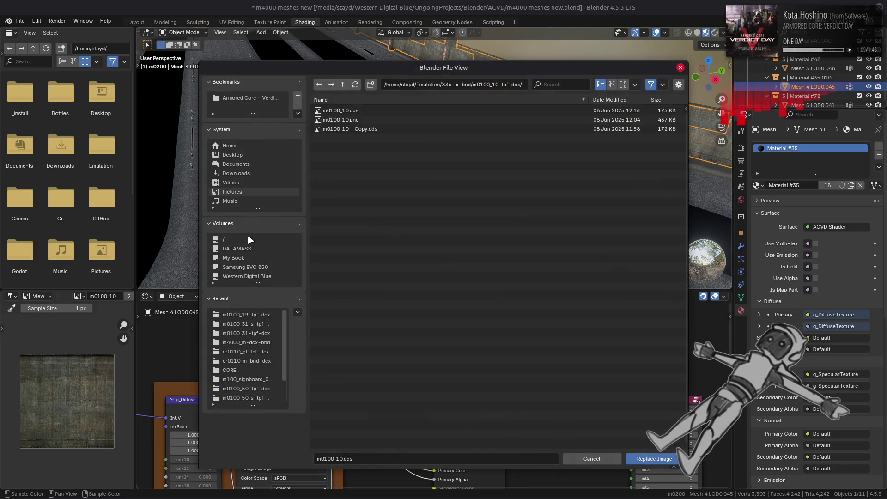
click(344, 85)
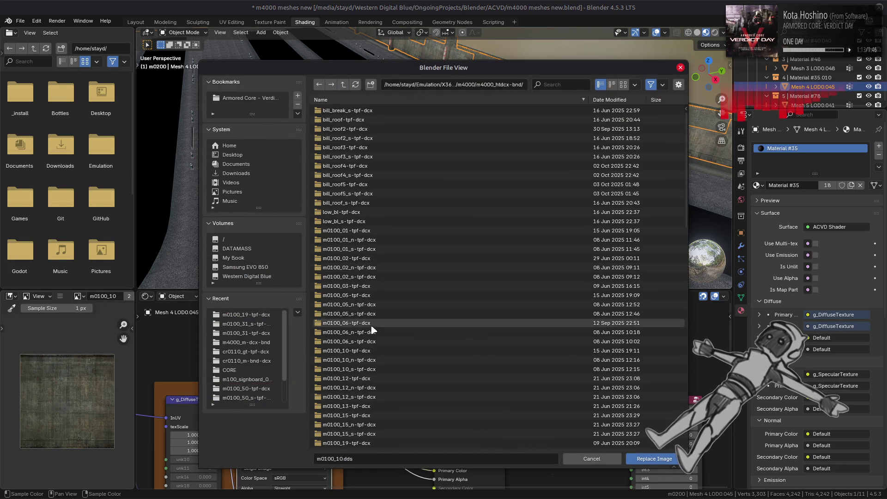
double_click(374, 351)
double_click(345, 111)
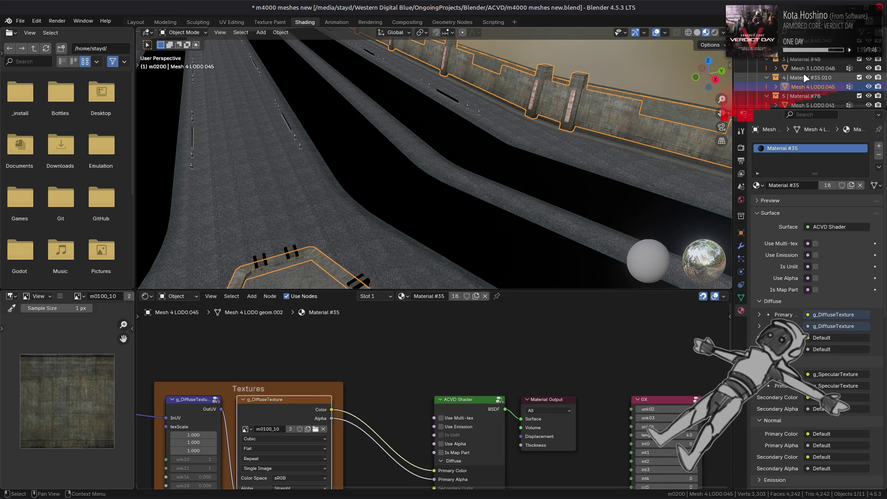
scroll(806, 78, down, 2)
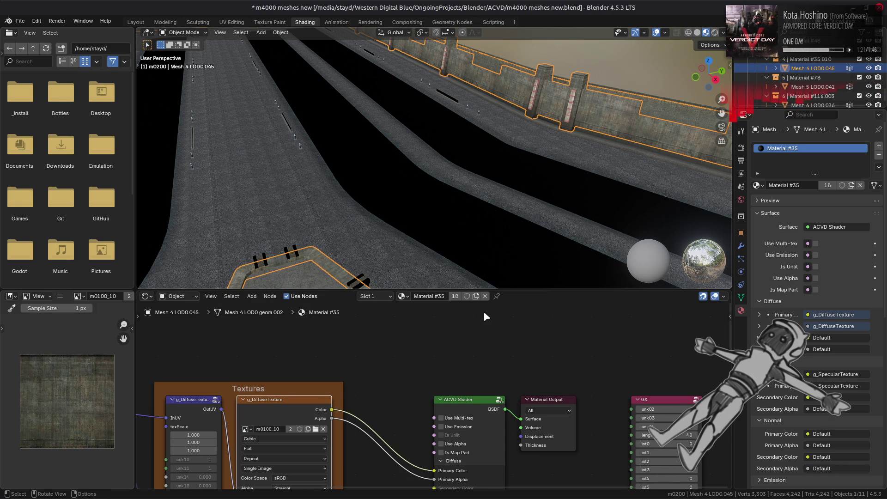
click(812, 90)
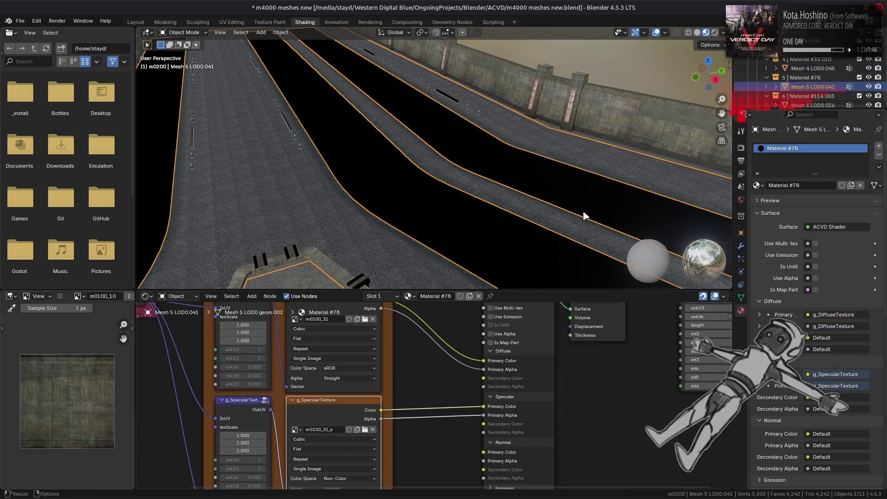
scroll(807, 86, down, 1)
scroll(807, 87, down, 1)
Check Mesh 6 LOD0.036's diffuse, then relink Mesh 7 LOD0.031's diffuse texture to m0100_29.dds.
click(808, 96)
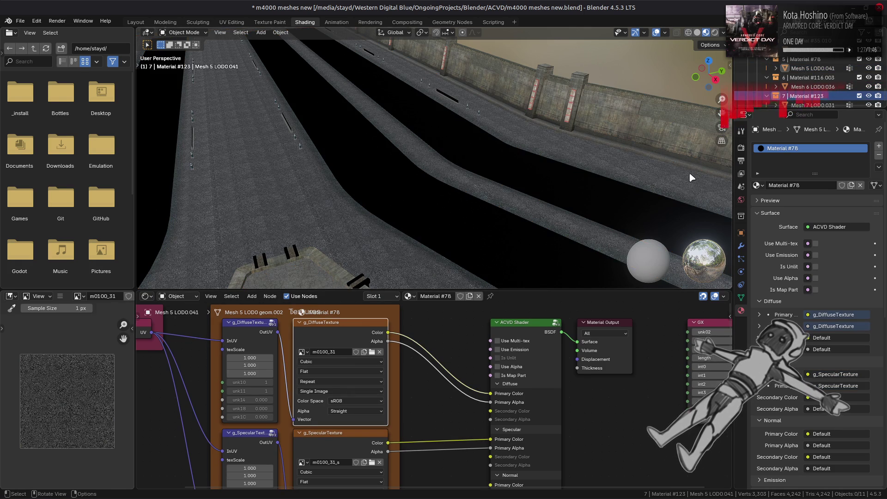
click(813, 87)
click(277, 423)
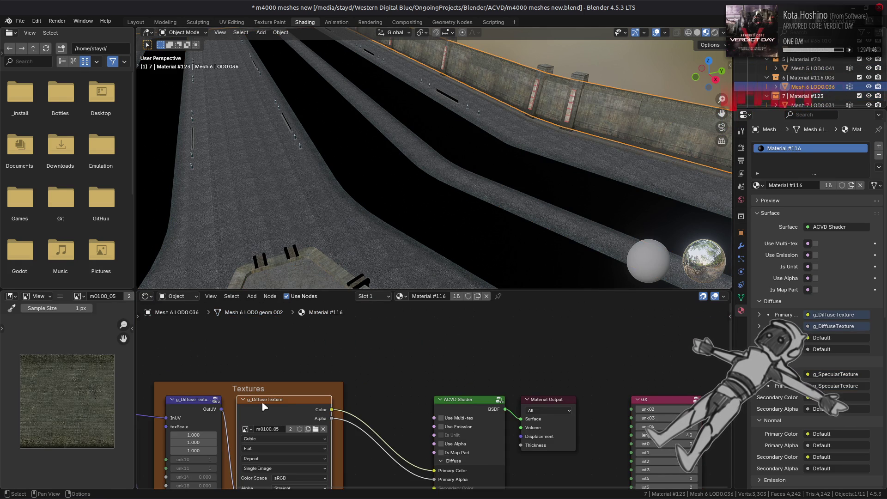
scroll(808, 86, down, 1)
scroll(808, 87, down, 1)
click(813, 87)
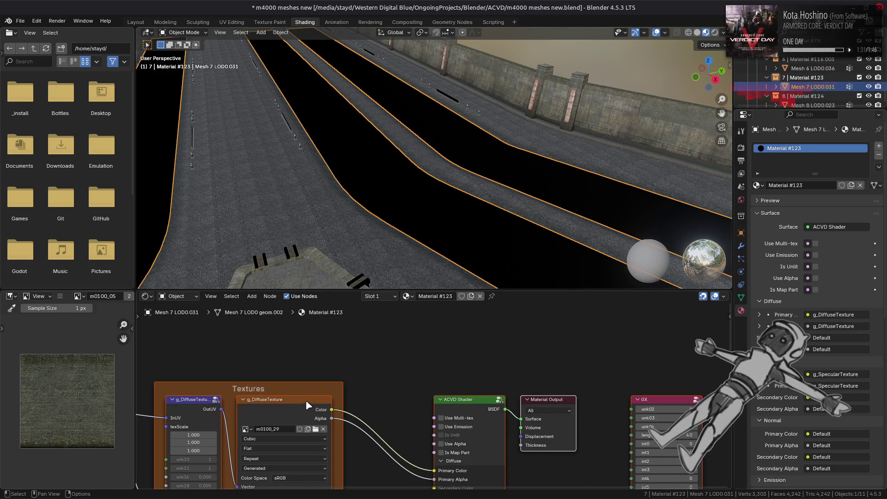
click(59, 296)
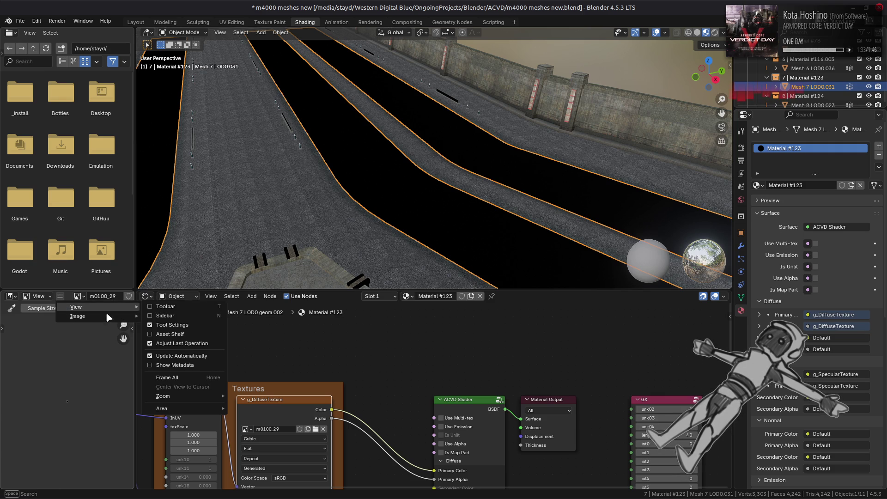
mouse_move(77, 316)
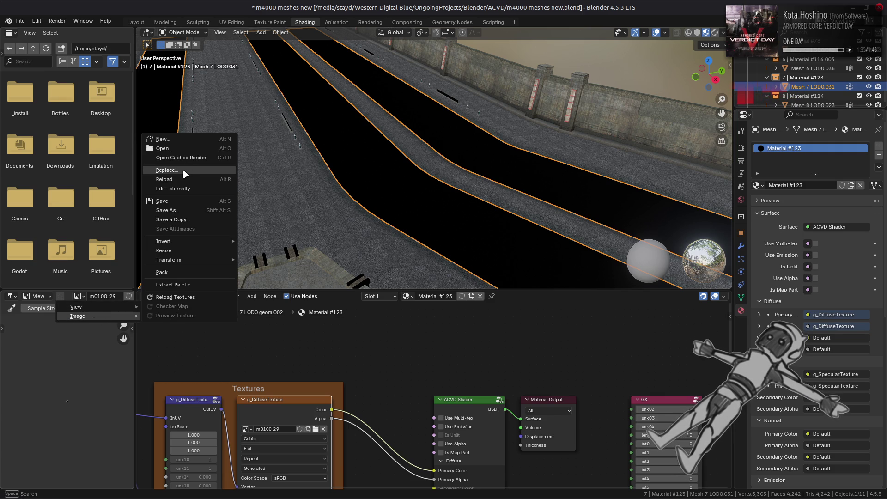
click(167, 170)
click(343, 85)
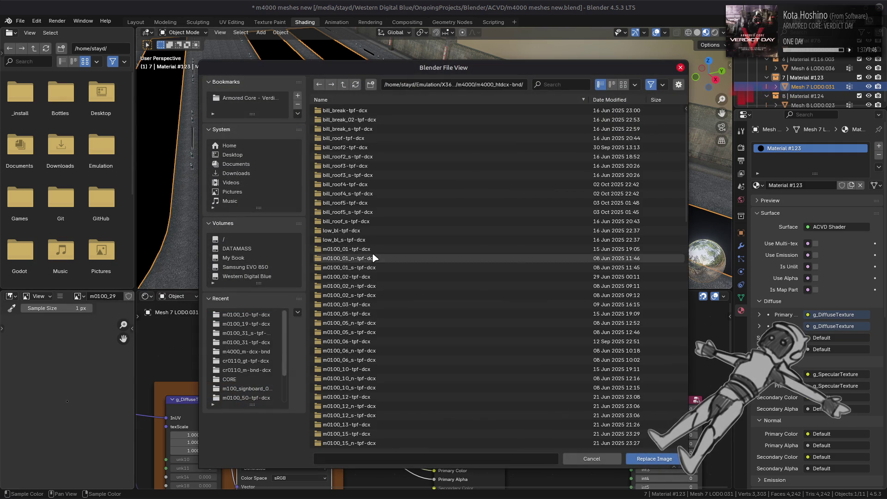
double_click(366, 390)
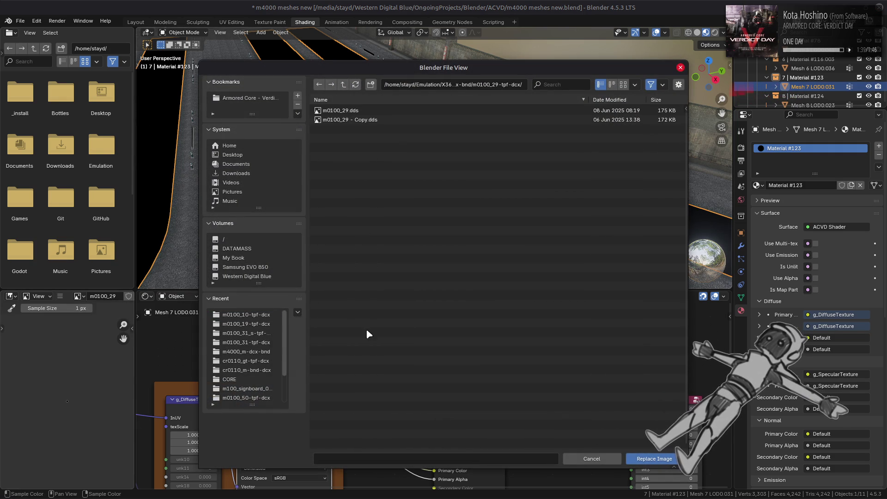
double_click(366, 112)
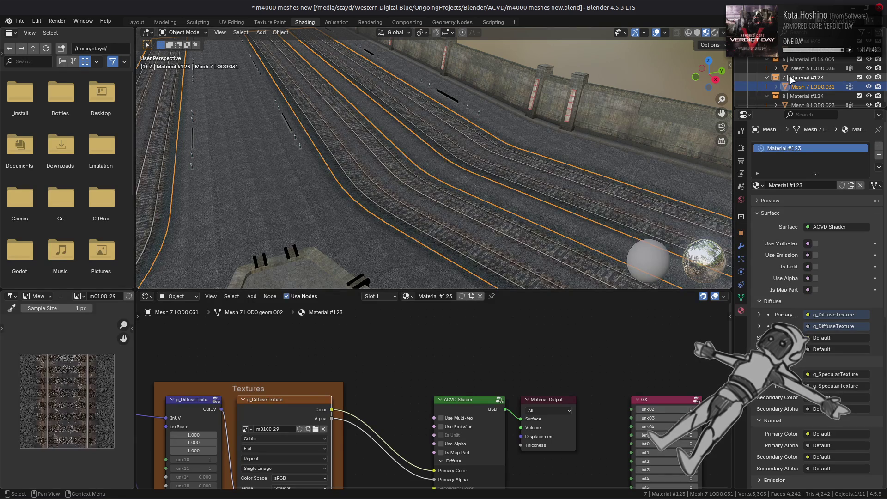
scroll(796, 80, down, 1)
Relink Mesh 7 LOD0.031's specular texture to m0100_29_s from the m0100_29_s-tpf-dcx folder.
click(804, 88)
click(807, 68)
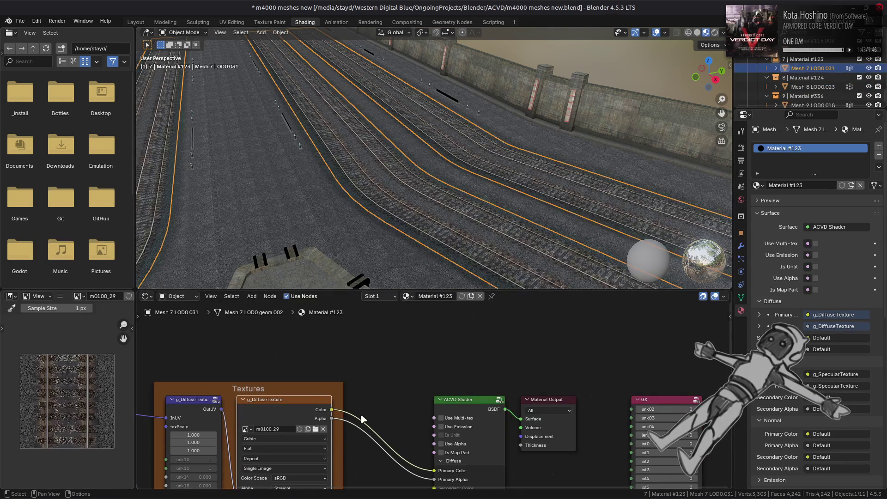
click(60, 296)
mouse_move(77, 316)
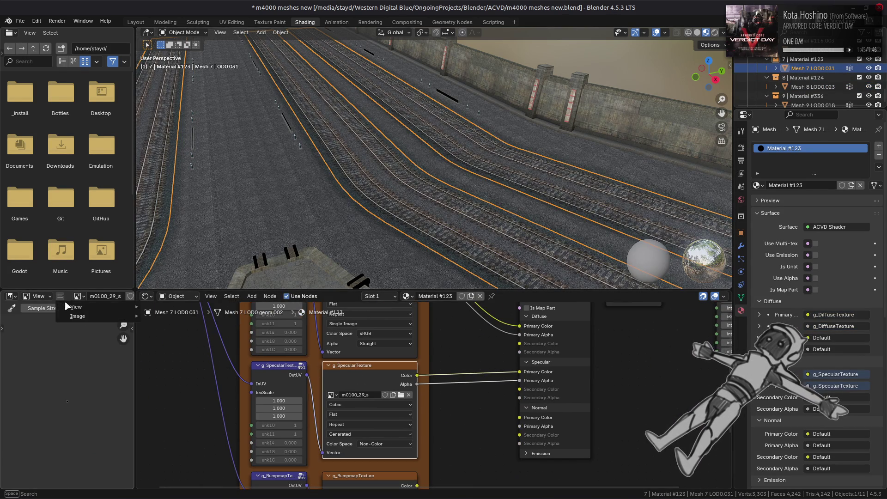
click(179, 170)
click(246, 314)
click(342, 84)
scroll(365, 245, down, 4)
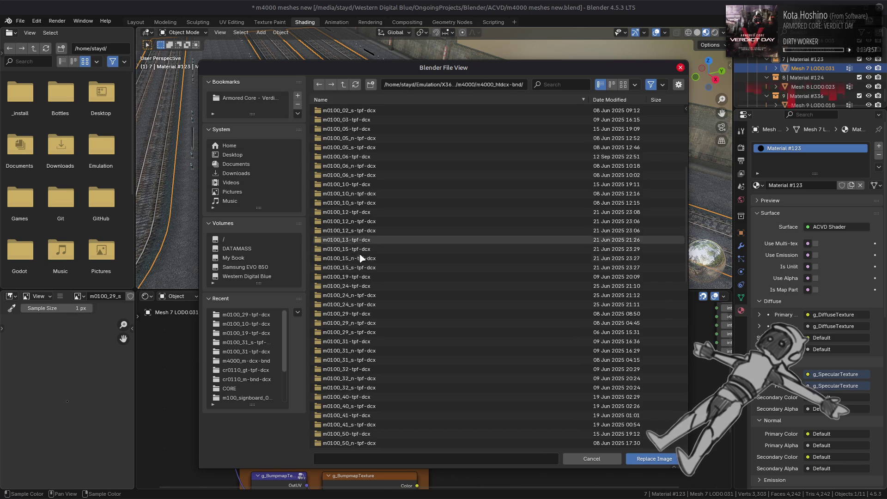
scroll(372, 279, down, 3)
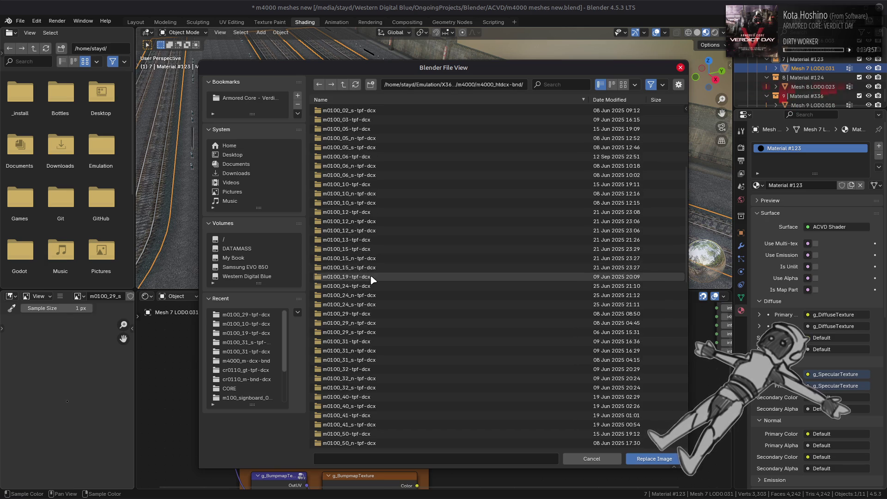
double_click(364, 333)
double_click(377, 115)
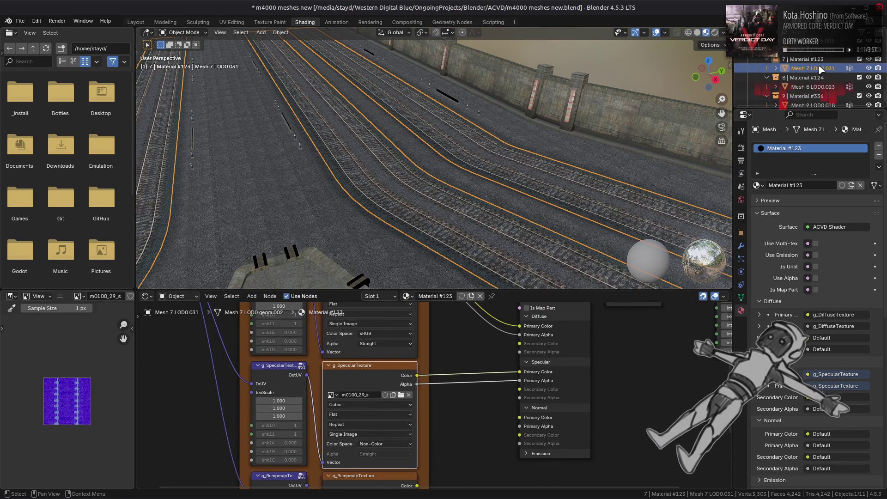
click(815, 87)
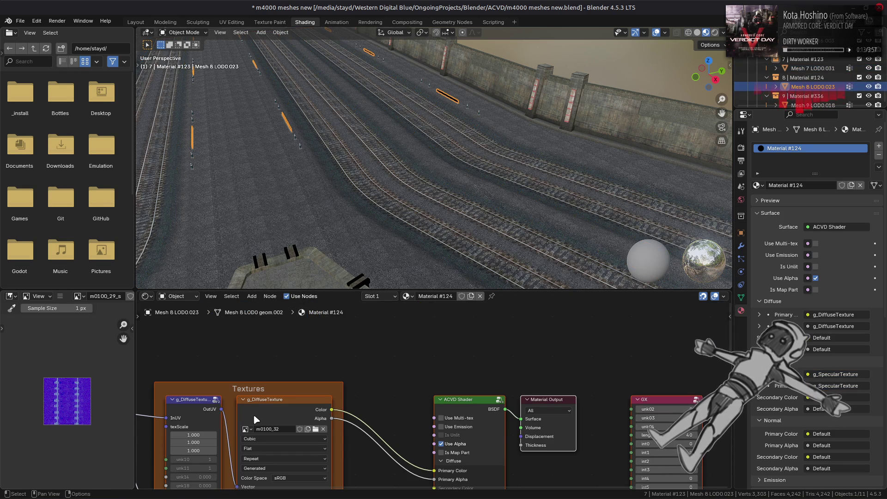
Replace Mesh 8 LOD0.023's diffuse image with m0100_32.dds from the m0100_32-tpf-dcx folder.
click(254, 416)
click(60, 296)
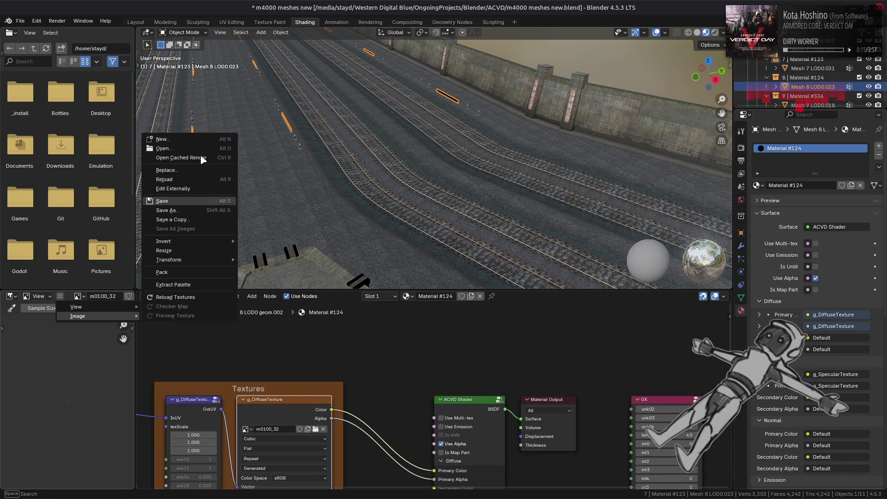
click(193, 170)
click(247, 315)
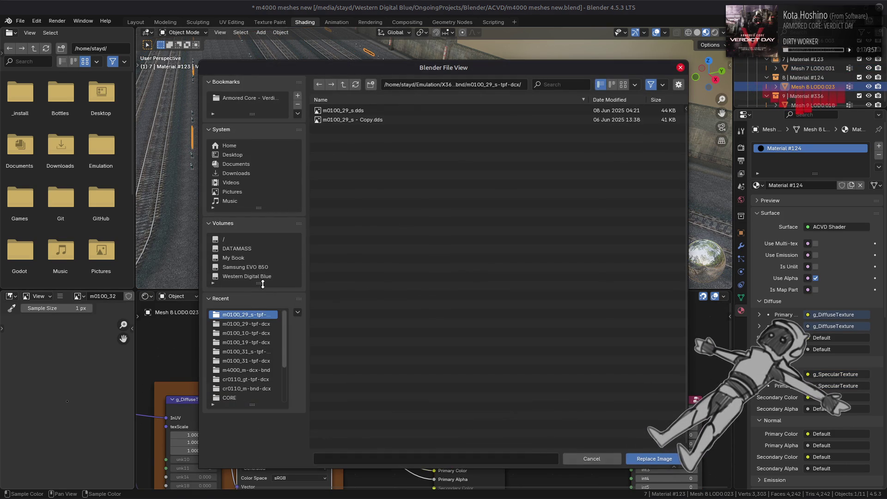
click(343, 84)
scroll(412, 258, down, 4)
scroll(412, 259, down, 4)
double_click(374, 331)
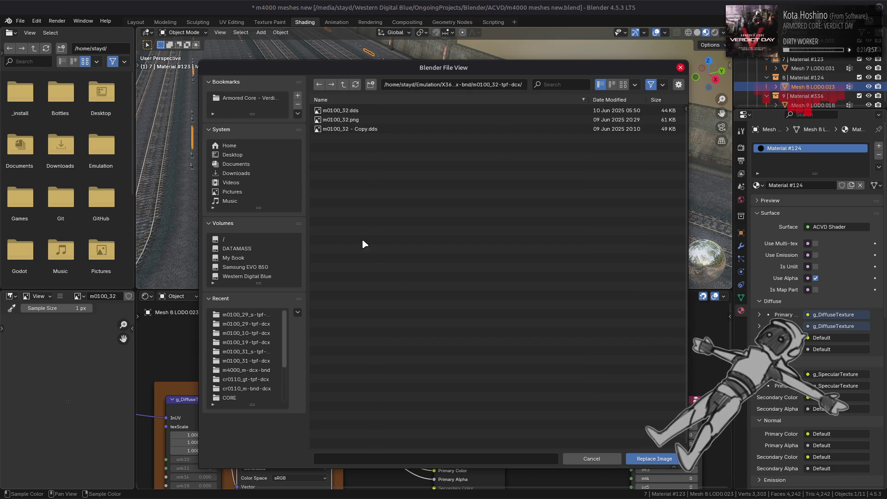
click(355, 111)
double_click(355, 111)
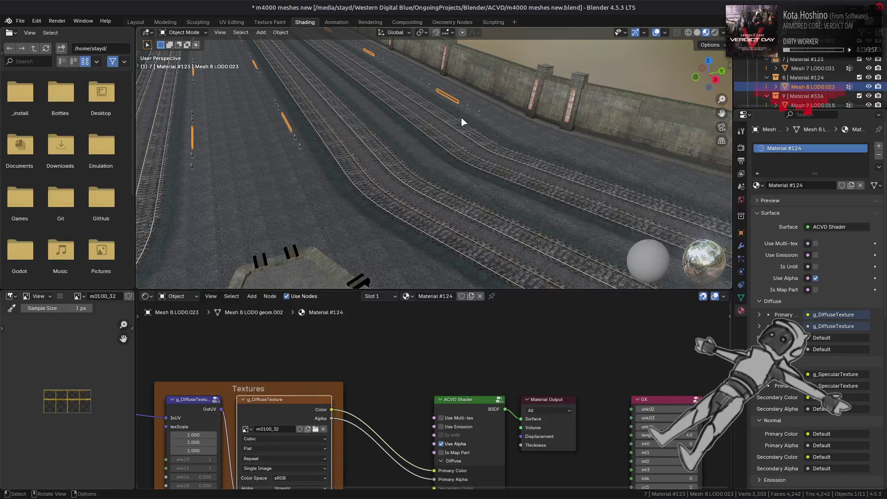
scroll(804, 83, down, 1)
Replace Mesh 8 LOD0.023's g_SpecularTexture image with m0100_32_s.dds from m0100_32_s-tpf-dcx.
click(812, 97)
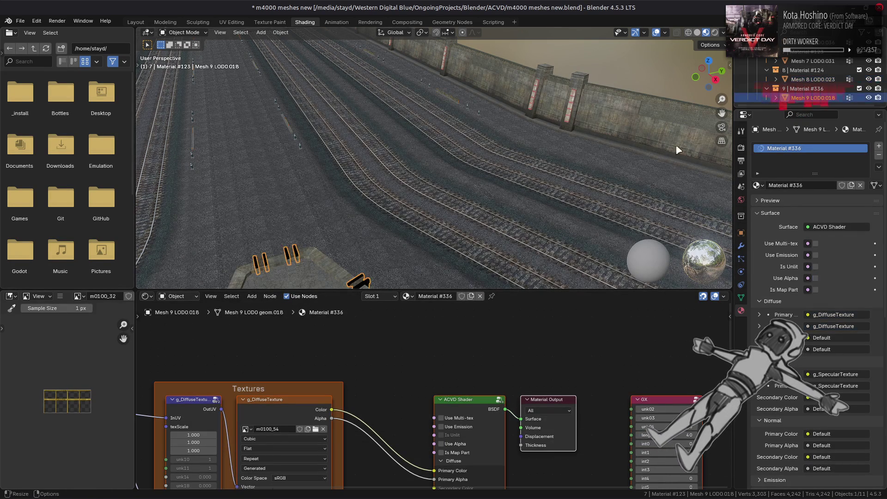
click(813, 80)
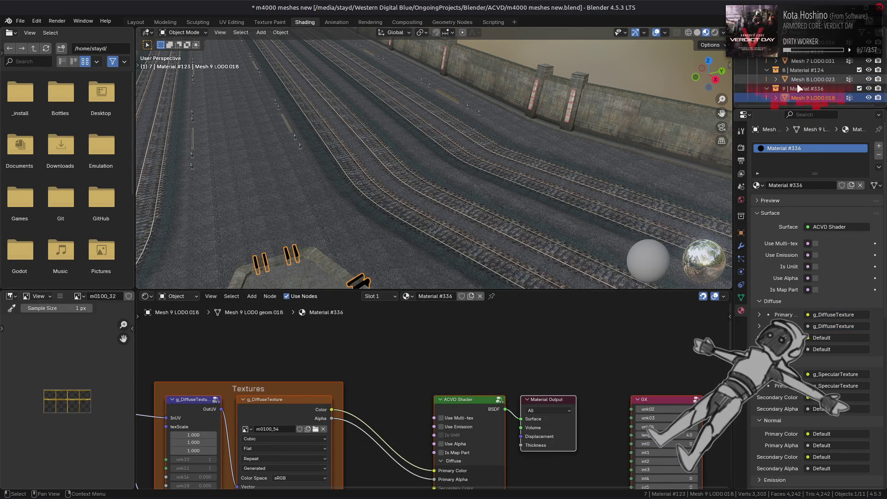
middle_drag(377, 448, 412, 329)
click(303, 414)
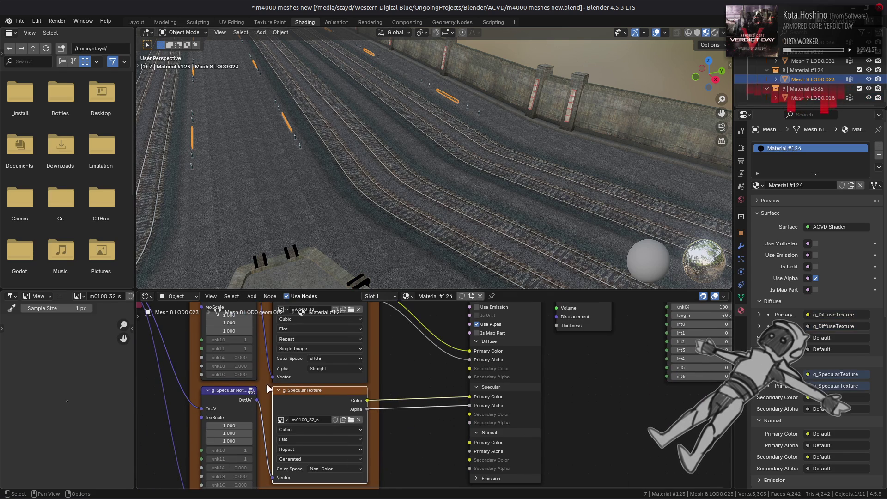
click(60, 296)
click(166, 170)
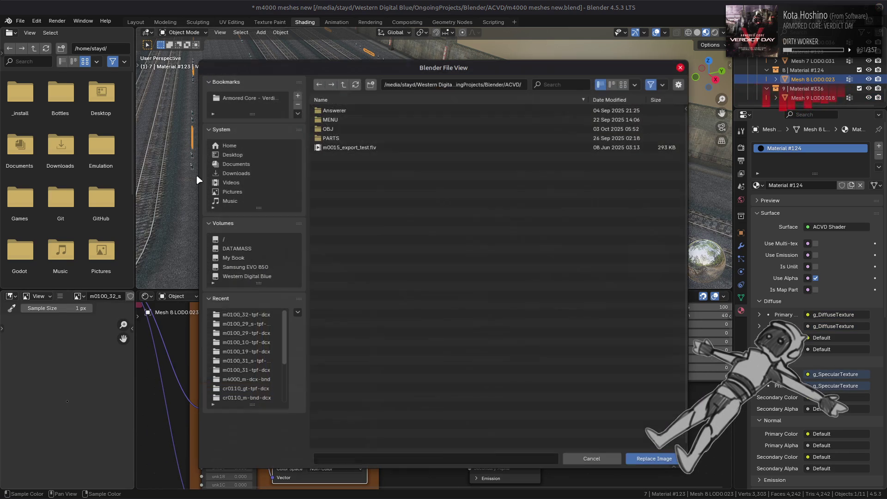
click(246, 314)
click(343, 84)
scroll(399, 274, down, 5)
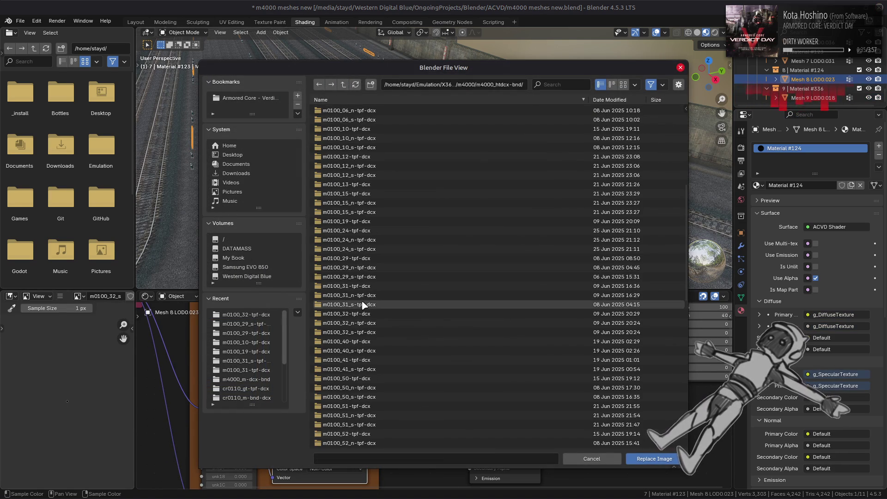
click(361, 332)
double_click(343, 110)
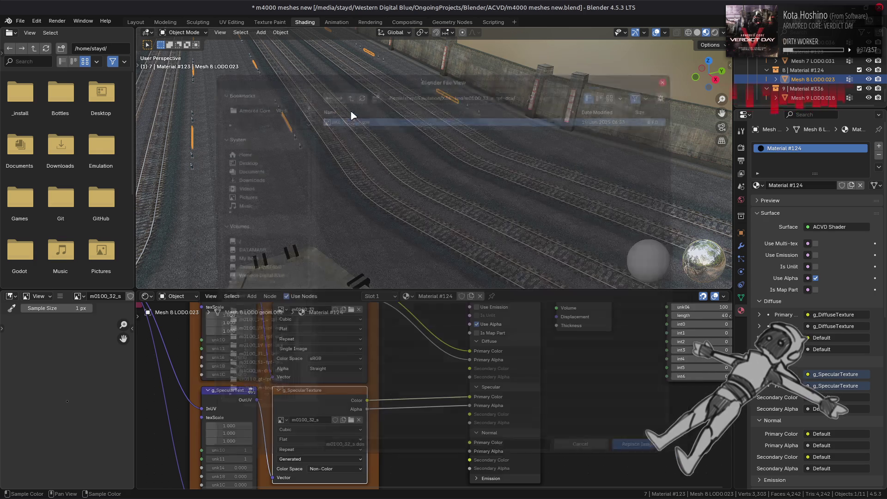
scroll(347, 425, up, 3)
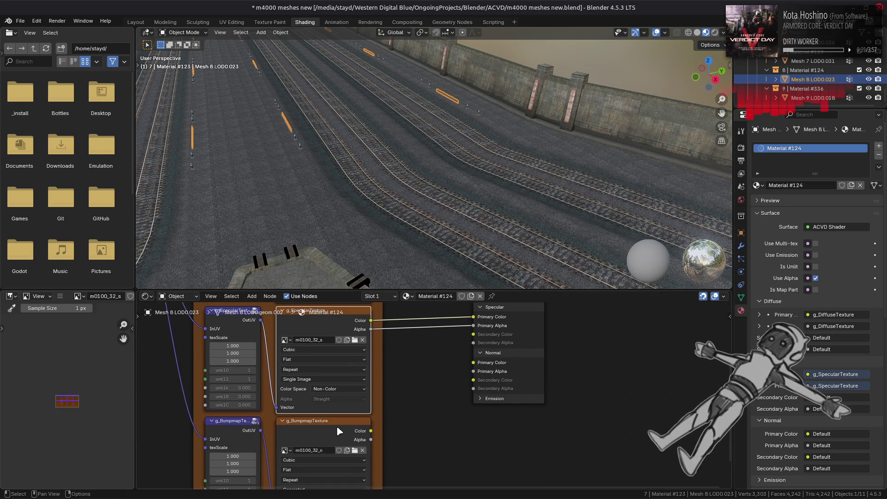
scroll(14, 369, up, 4)
scroll(15, 370, up, 3)
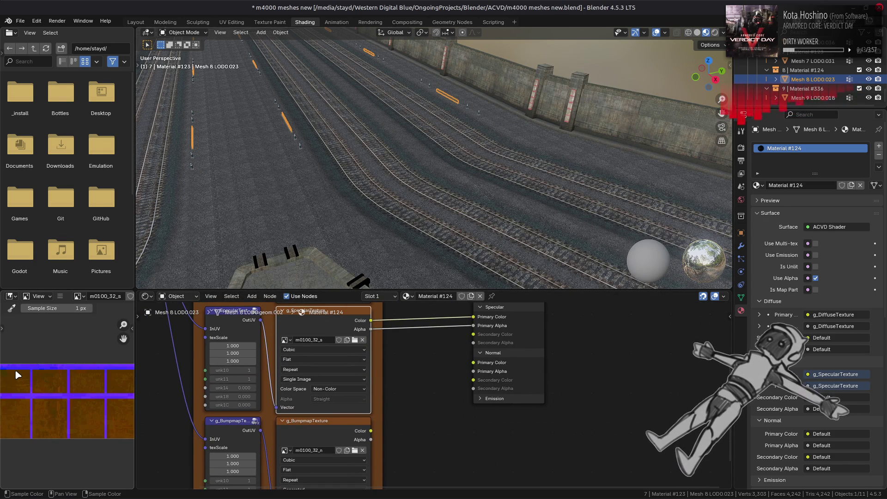
middle_drag(308, 354, 295, 479)
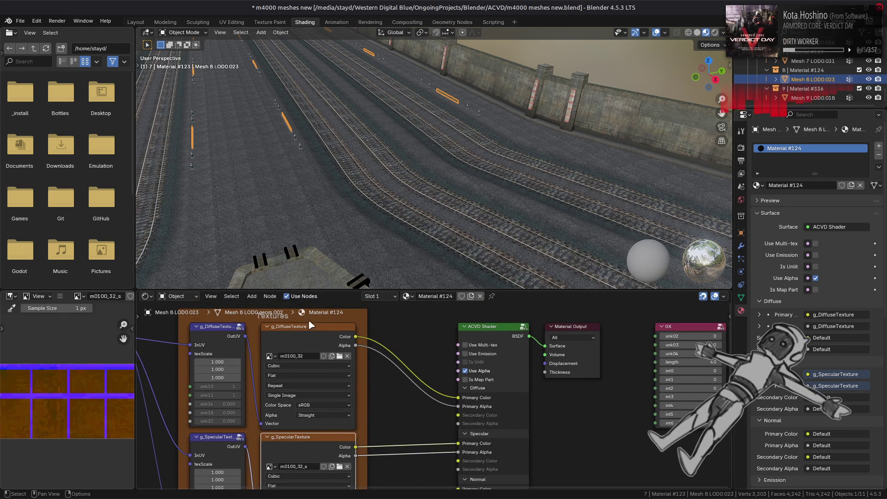
click(565, 202)
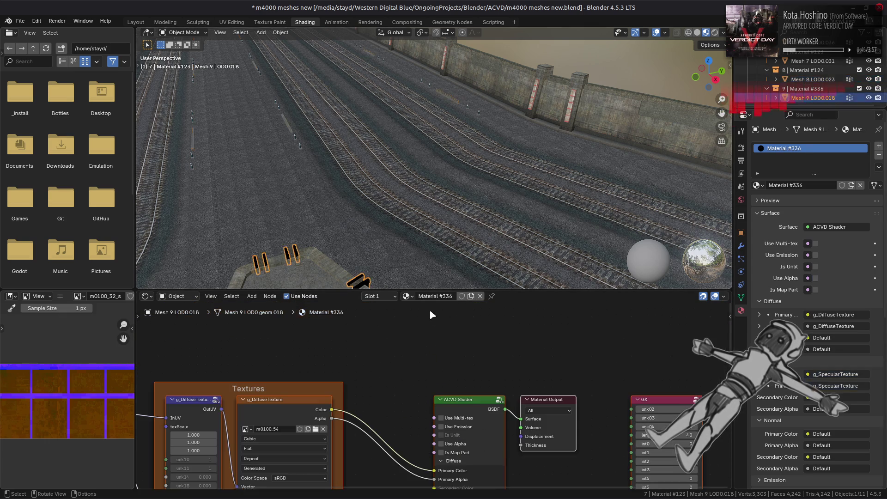
Replace Material #336's g_DiffuseTexture image with the m0100_54 image from its texture folder.
click(290, 409)
click(60, 296)
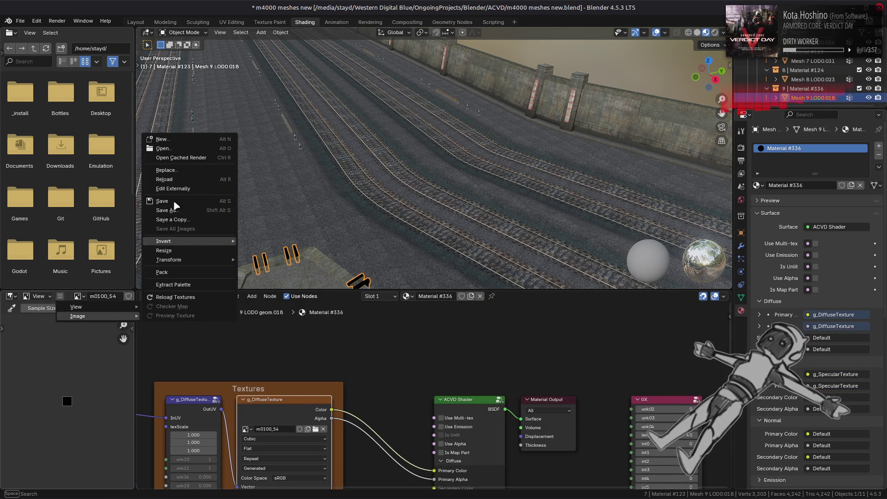
click(177, 170)
click(258, 315)
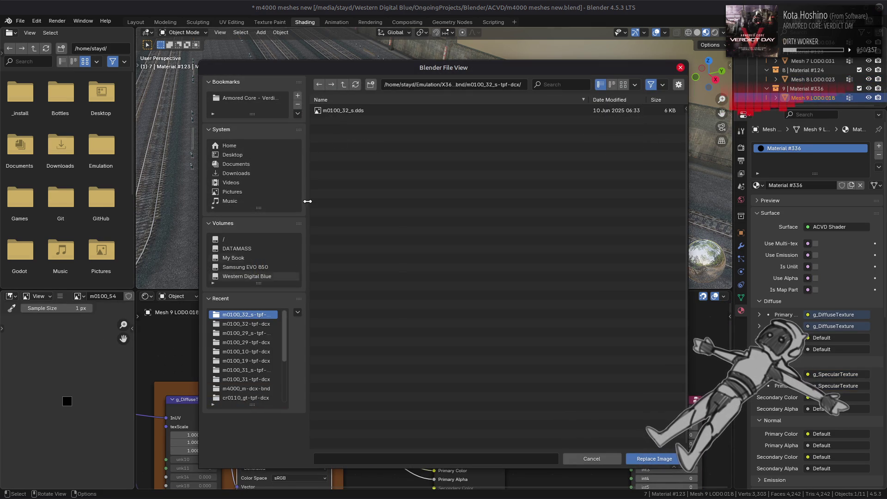
click(342, 84)
scroll(387, 222, down, 2)
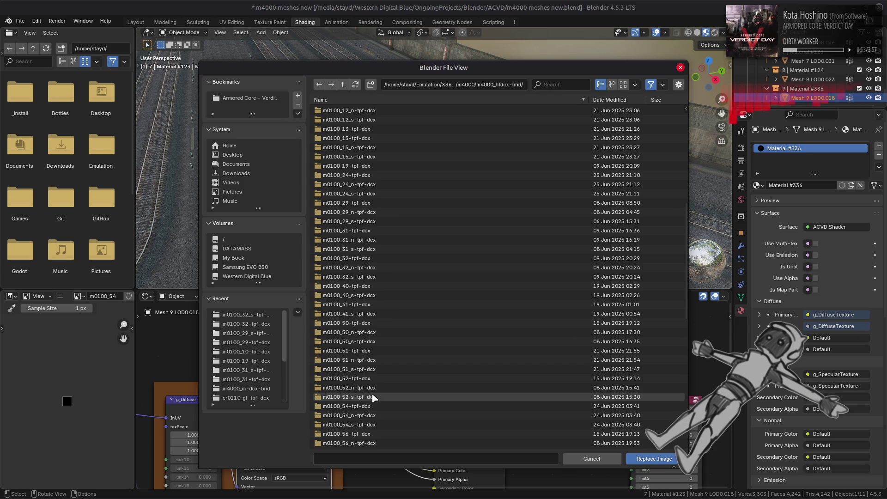
double_click(371, 406)
double_click(353, 113)
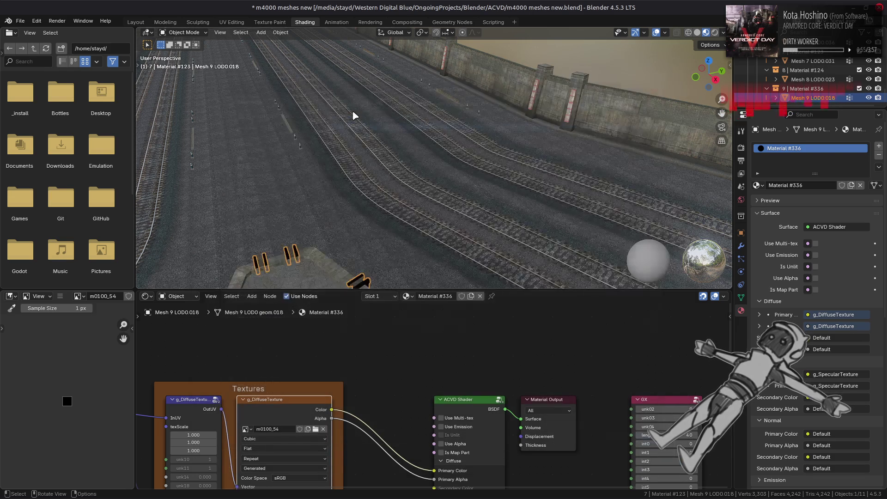
scroll(83, 400, down, 3)
scroll(84, 401, up, 1)
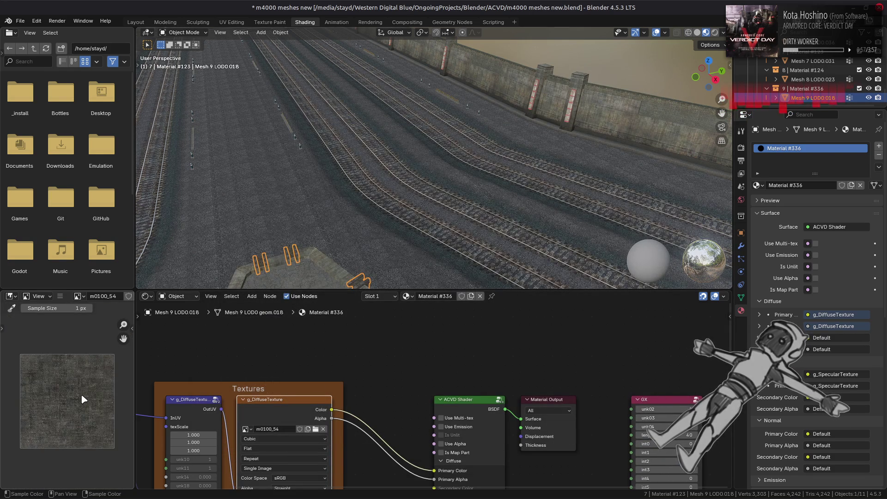
scroll(83, 401, up, 1)
Replace Material #336's g_SpecularTexture image with m0100_54_s.dds and verify the diffuse node.
middle_drag(333, 420, 334, 332)
click(289, 414)
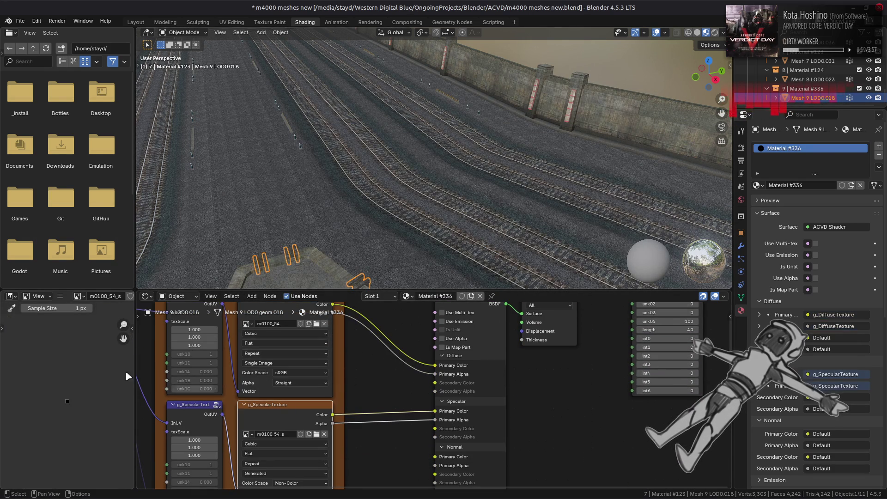
click(60, 295)
click(166, 170)
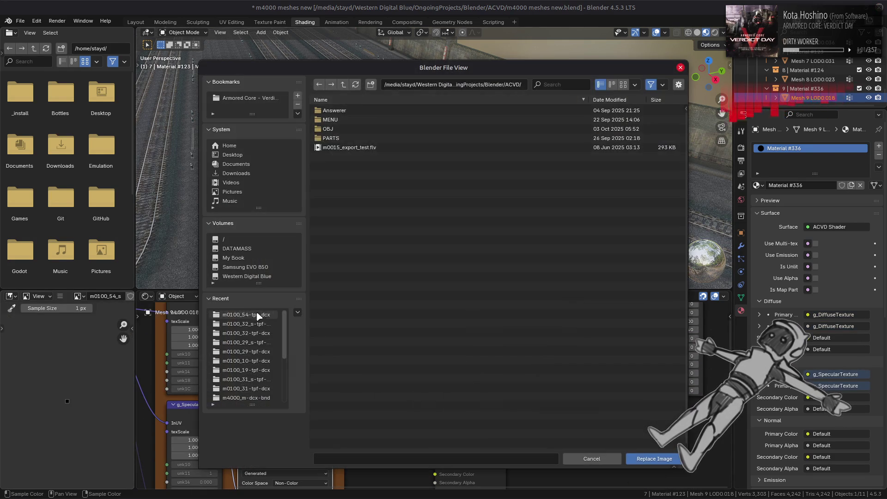
click(342, 83)
scroll(390, 331, down, 2)
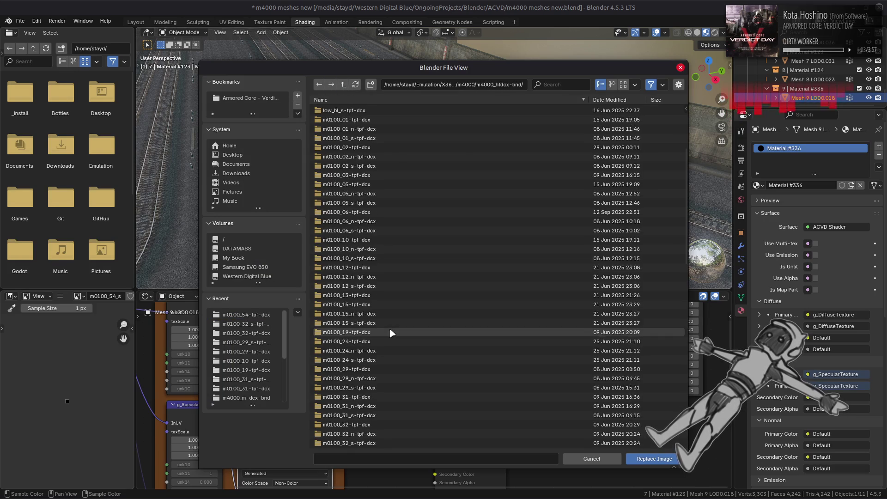
double_click(360, 405)
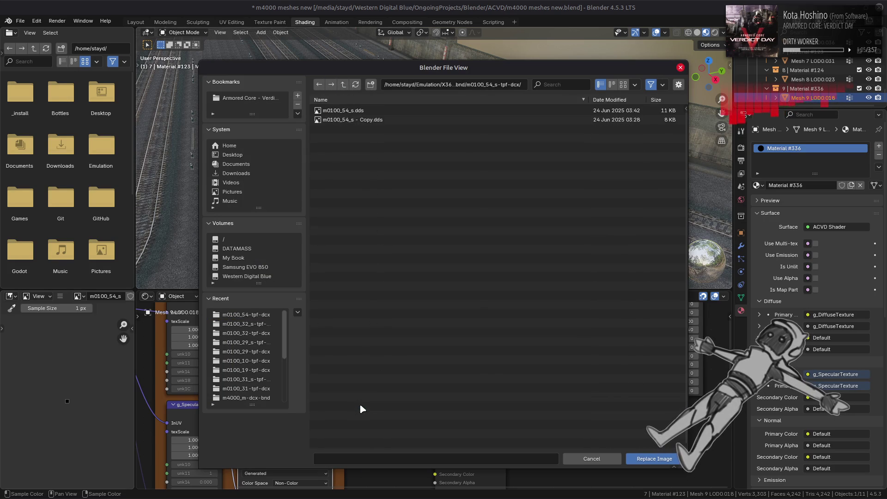
click(373, 113)
double_click(374, 113)
mouse_move(381, 394)
middle_down()
mouse_move(391, 334)
mouse_move(381, 409)
middle_up()
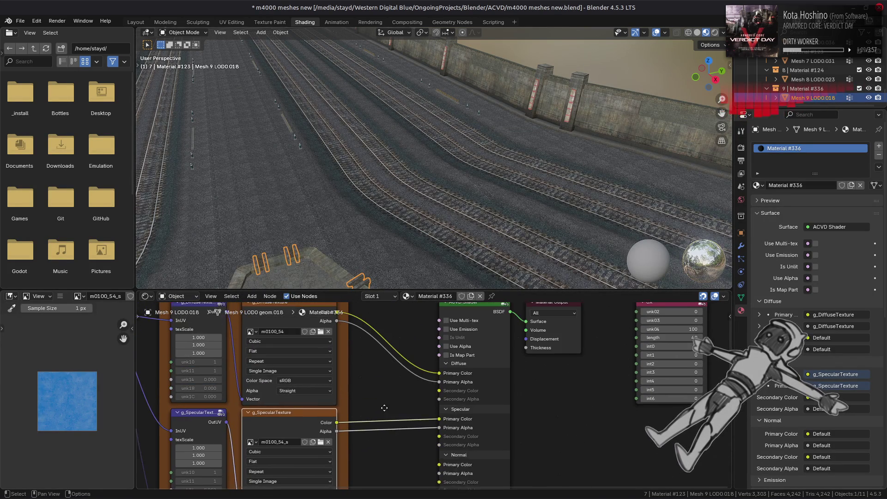
click(305, 332)
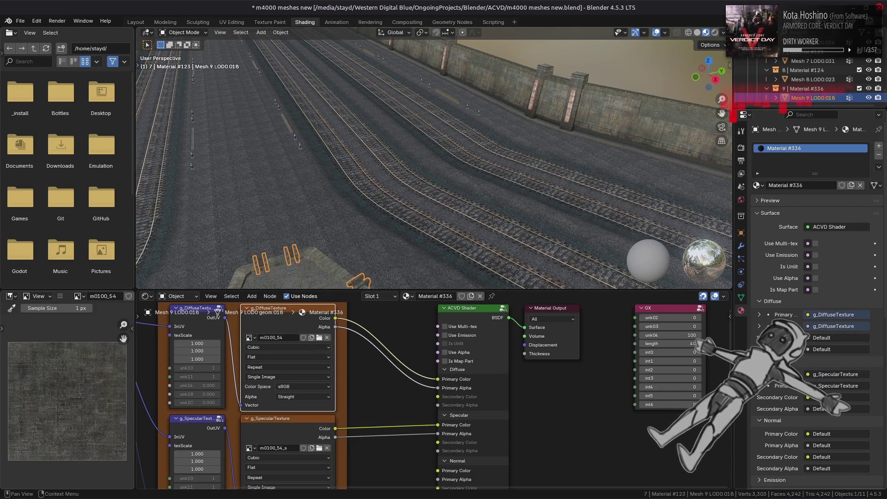
scroll(811, 380, down, 1)
scroll(810, 380, down, 5)
scroll(797, 388, down, 5)
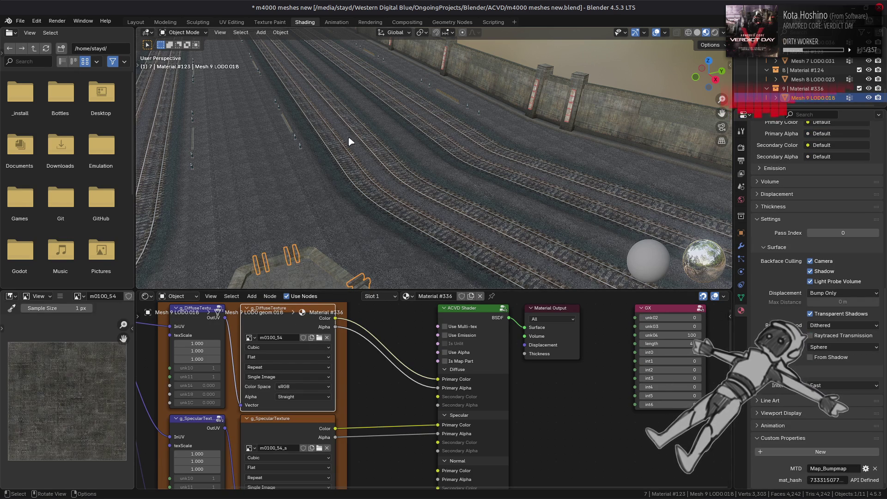
click(137, 21)
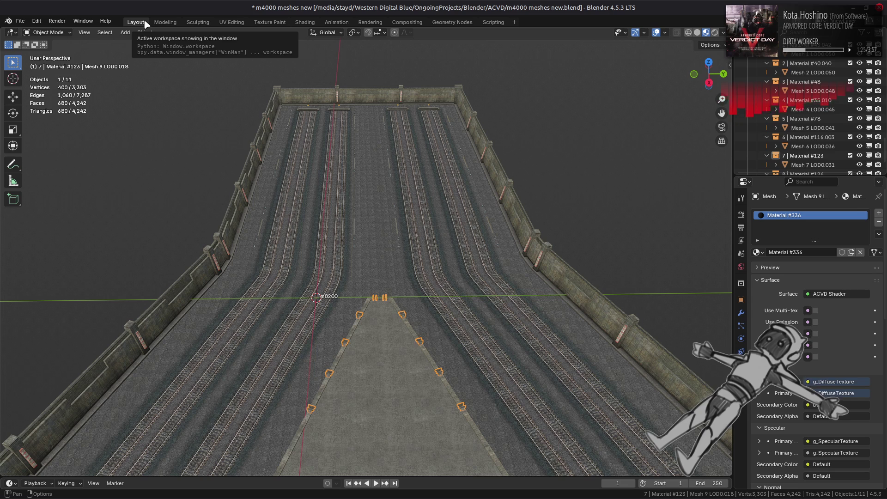
Show the m0200 road in untextured Solid shading with nothing selected.
click(698, 33)
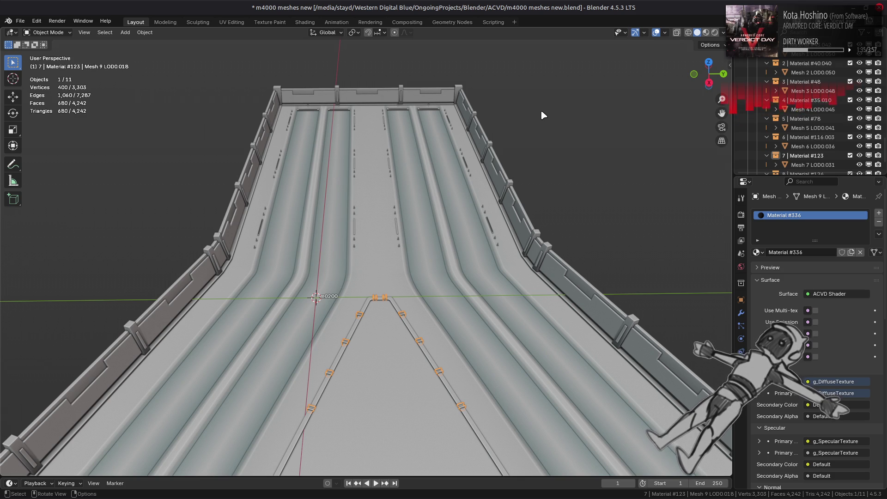
key(alt+a)
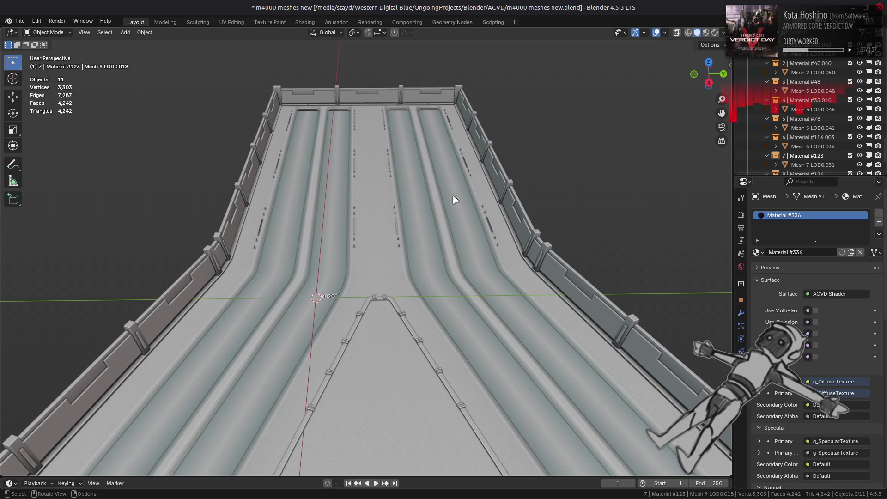
Add a Geometry Nodes modifier using the Vertex Color Fix node group to Mesh 7 LOD0.031.
click(425, 215)
click(741, 312)
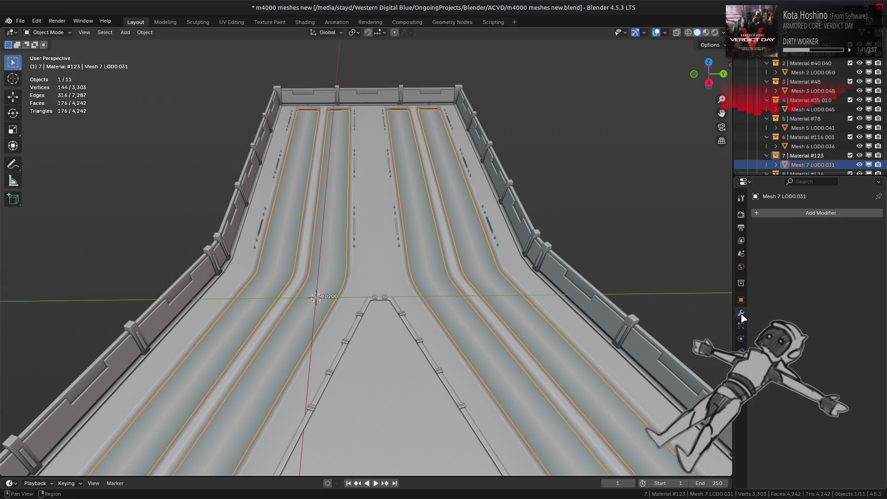
click(814, 213)
click(783, 218)
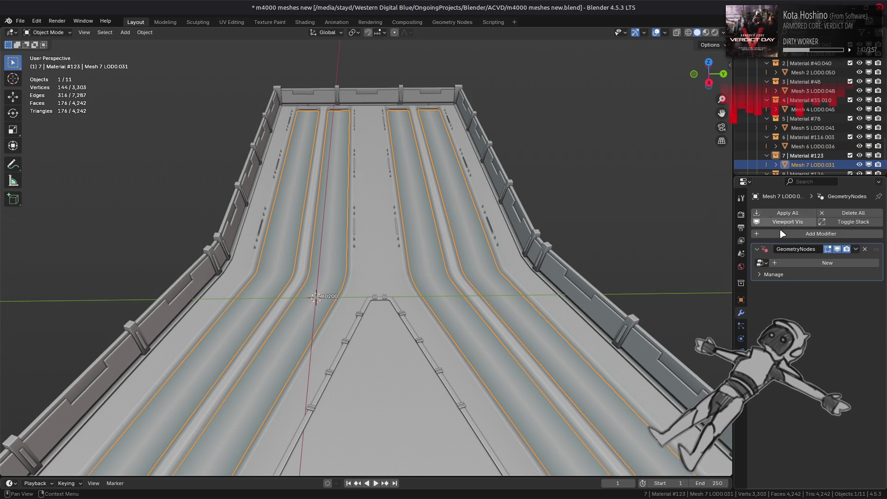
click(760, 263)
click(693, 278)
Select all the road meshes with Mesh 7 LOD0.031 as the active object.
middle_drag(492, 284, 486, 277)
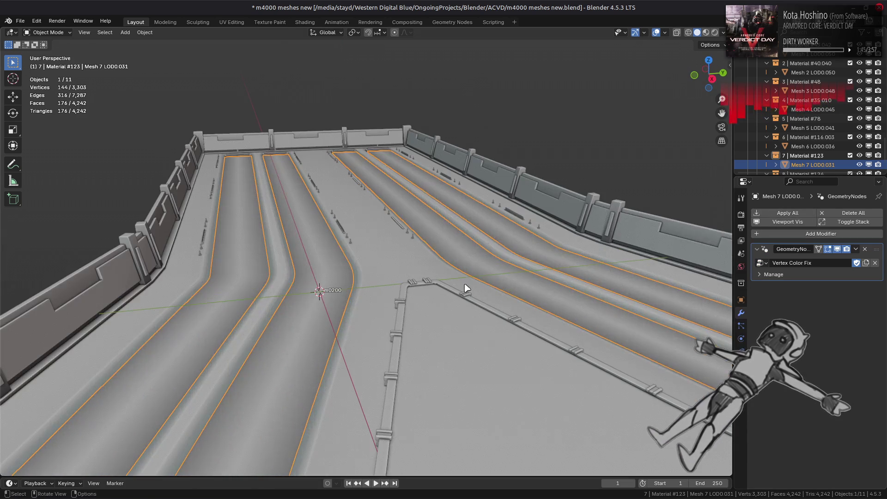
key(alt+a)
click(367, 288)
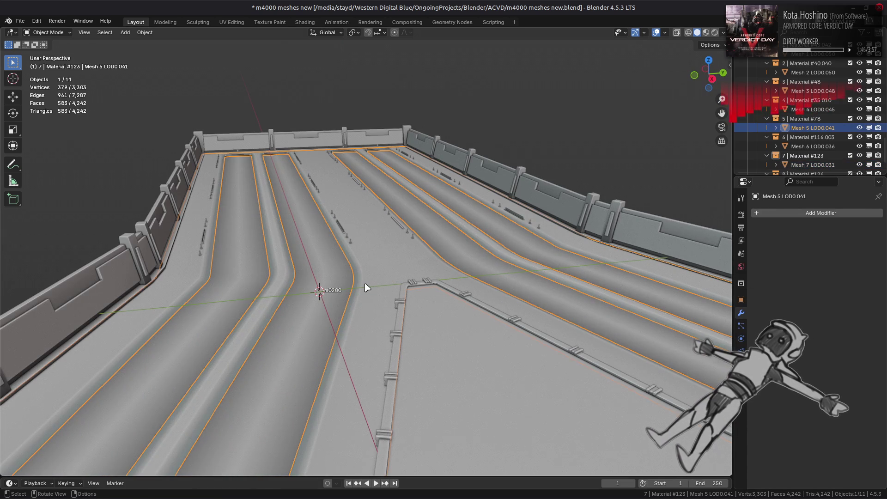
click(559, 201)
click(555, 200)
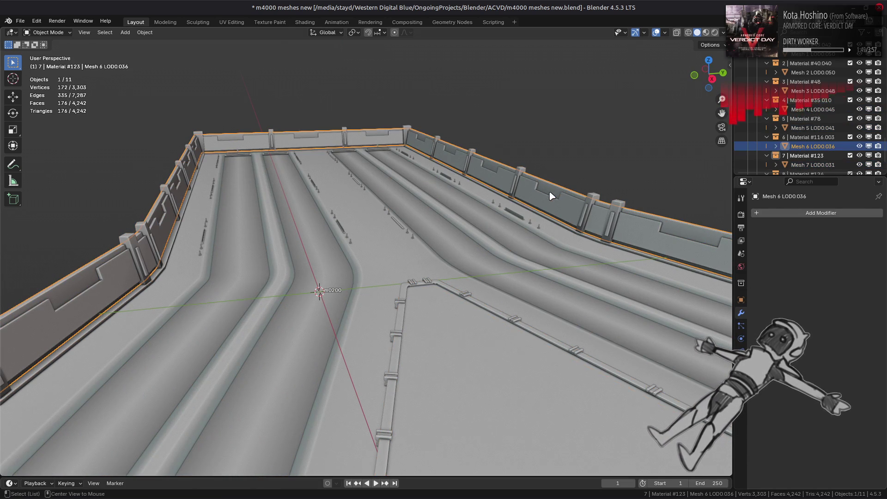
click(551, 197)
click(537, 201)
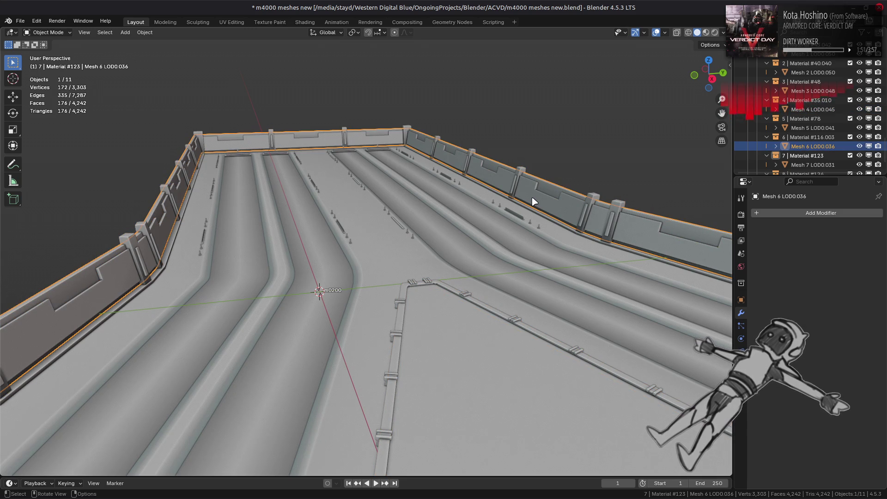
click(477, 266)
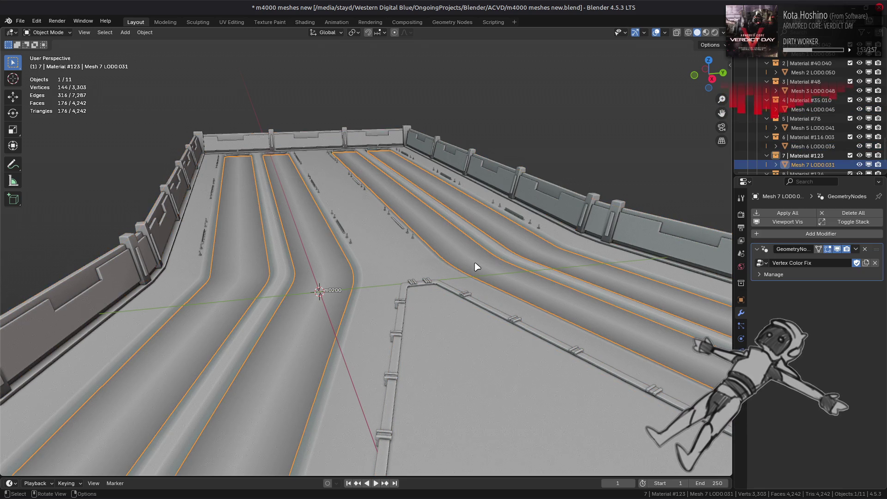
scroll(797, 165, down, 3)
click(797, 165)
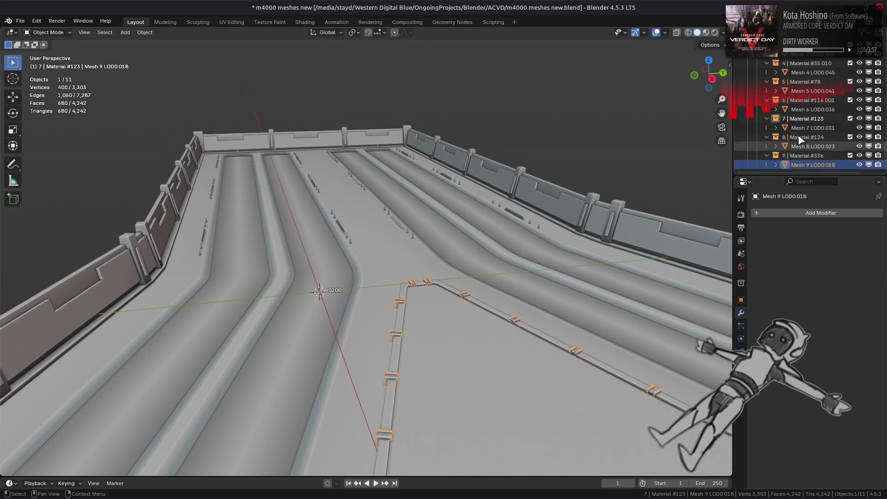
scroll(798, 159, up, 2)
key(a)
scroll(802, 132, down, 1)
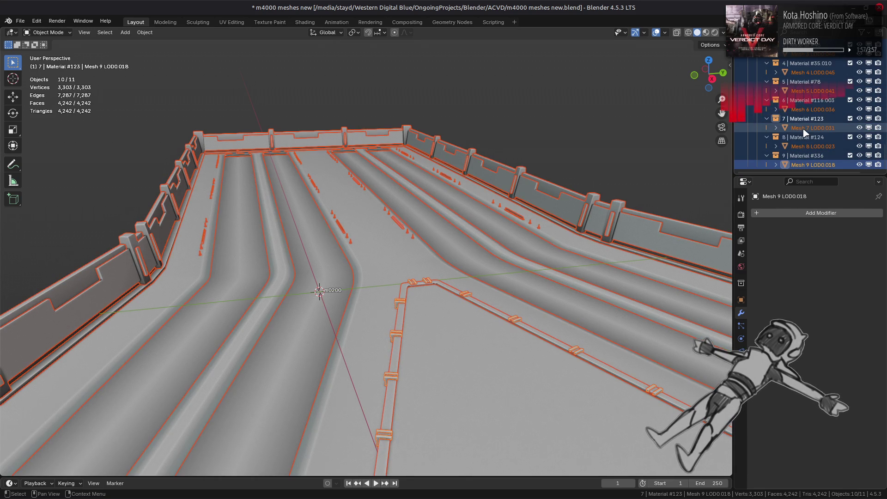
ctrl+click(803, 129)
Copy the Vertex Color Fix modifier to the selected meshes and apply all modifiers.
click(856, 249)
click(845, 277)
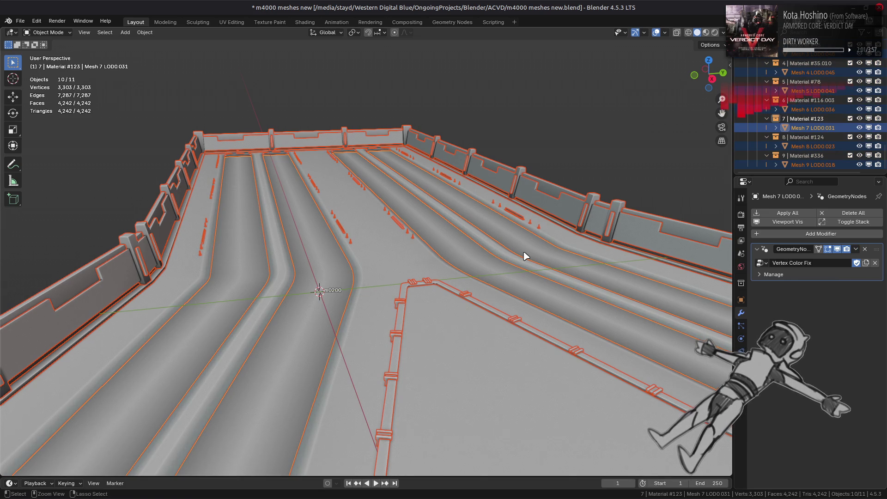
click(776, 215)
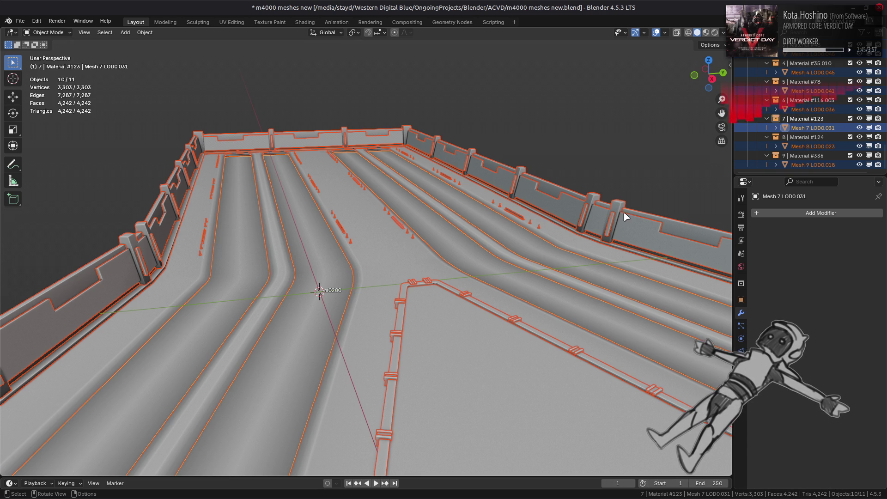
Set viewport lighting to Flat with Cavity shading off, then save the blend file.
key(alt+a)
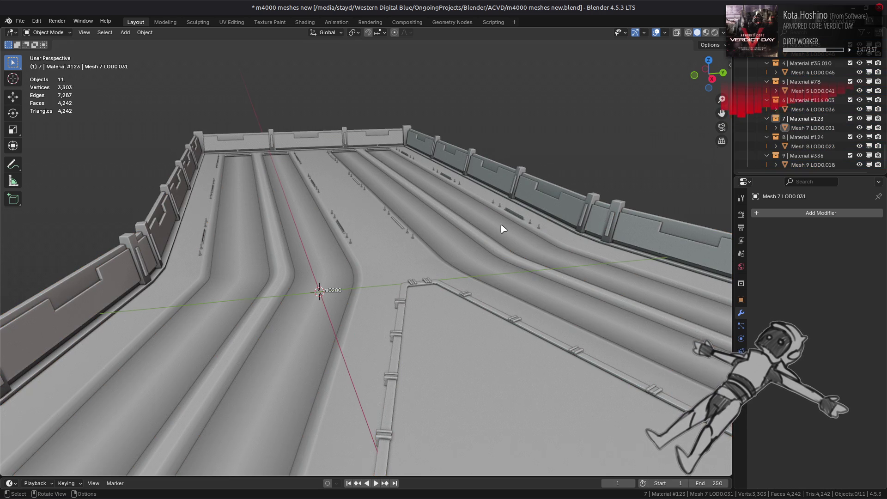
scroll(503, 229, down, 3)
click(723, 32)
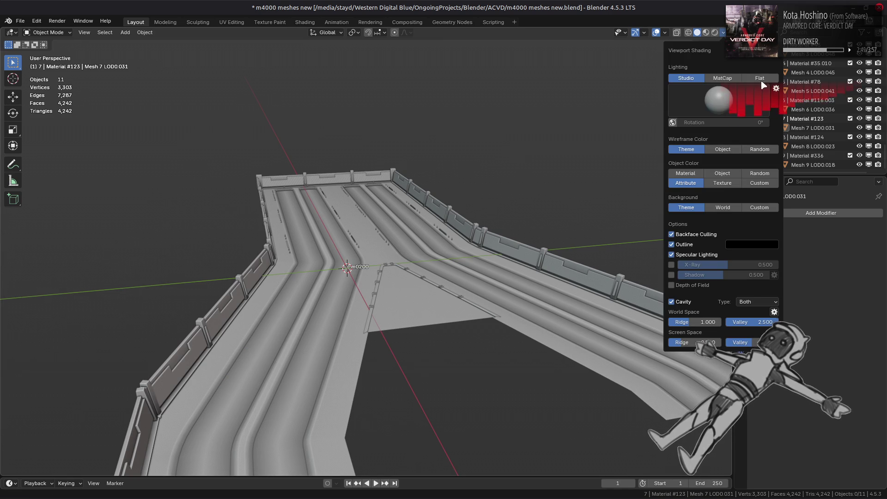
click(760, 78)
click(692, 246)
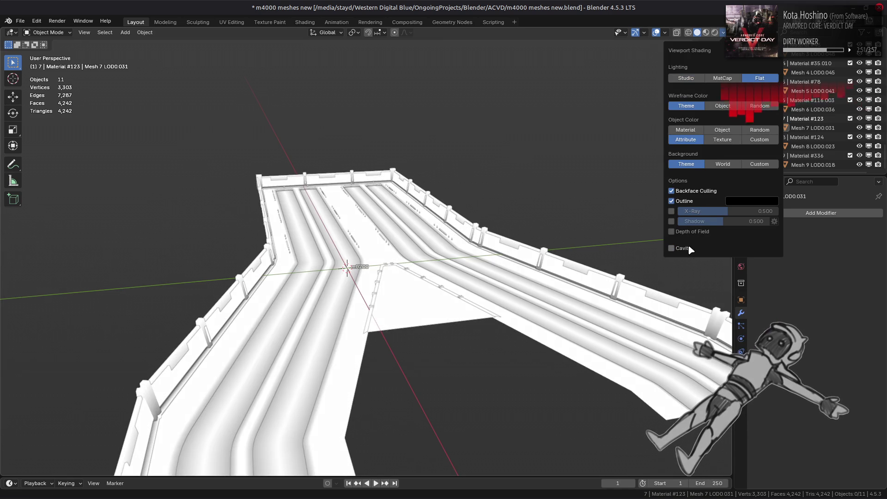
click(775, 258)
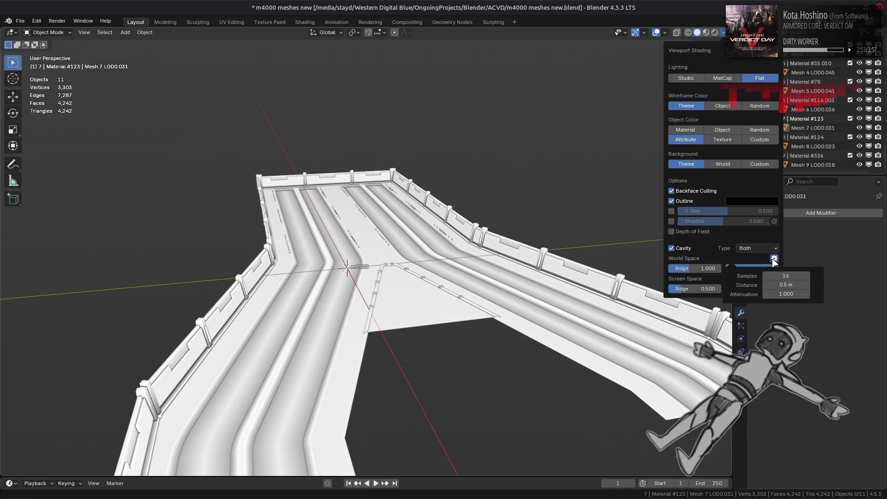
click(684, 250)
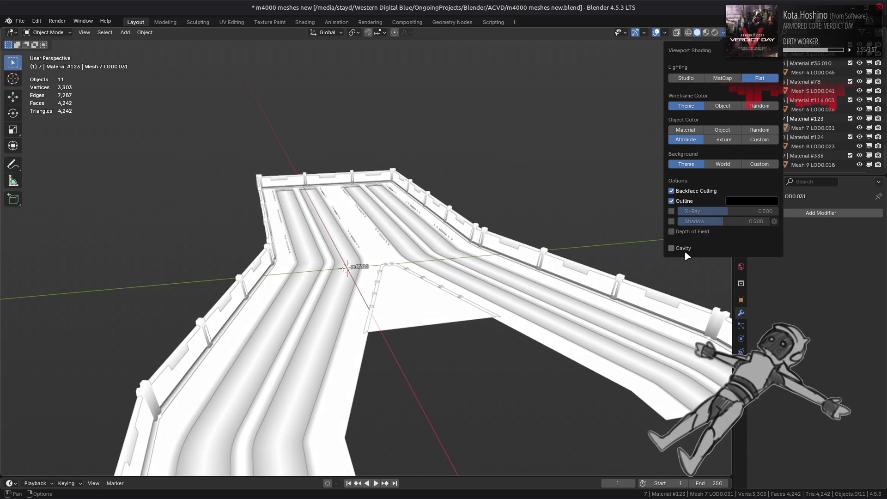
scroll(528, 233, up, 1)
scroll(529, 232, up, 1)
key(ctrl+s)
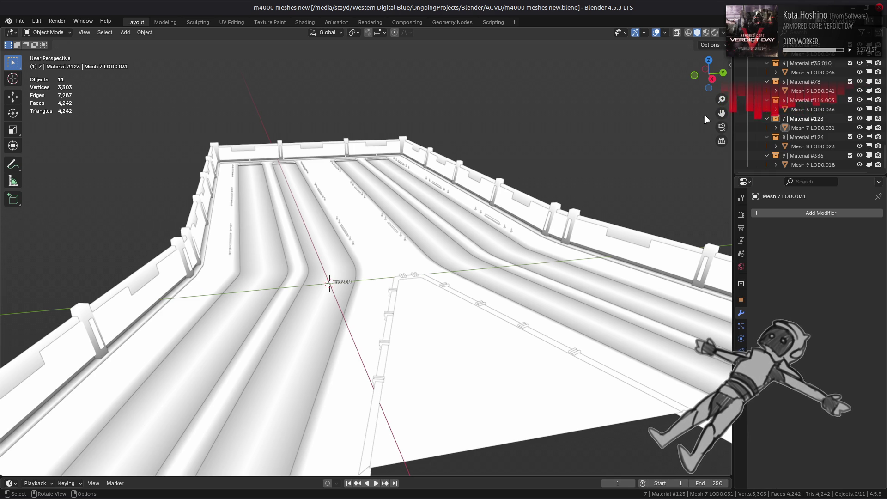
scroll(769, 132, up, 3)
scroll(770, 111, up, 3)
scroll(771, 97, up, 3)
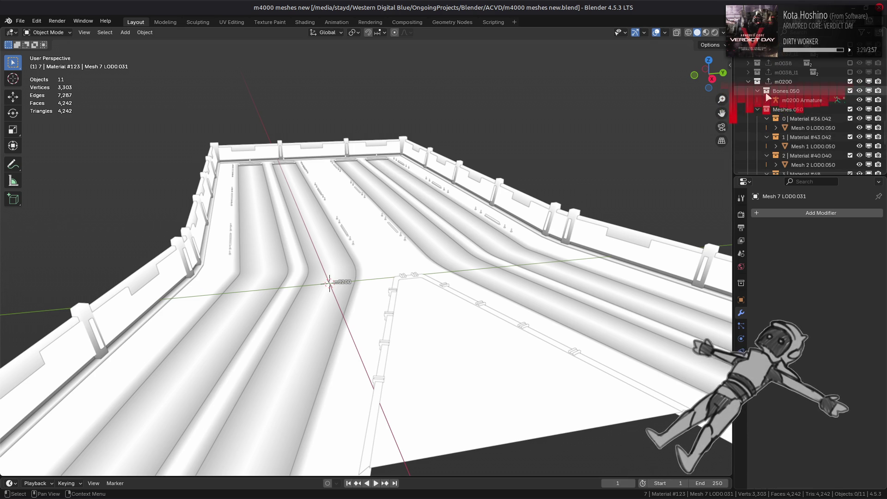
Hide m0200, preview m0037, m0036 and m0035 in turn, and leave m0033 shown.
click(758, 92)
click(850, 81)
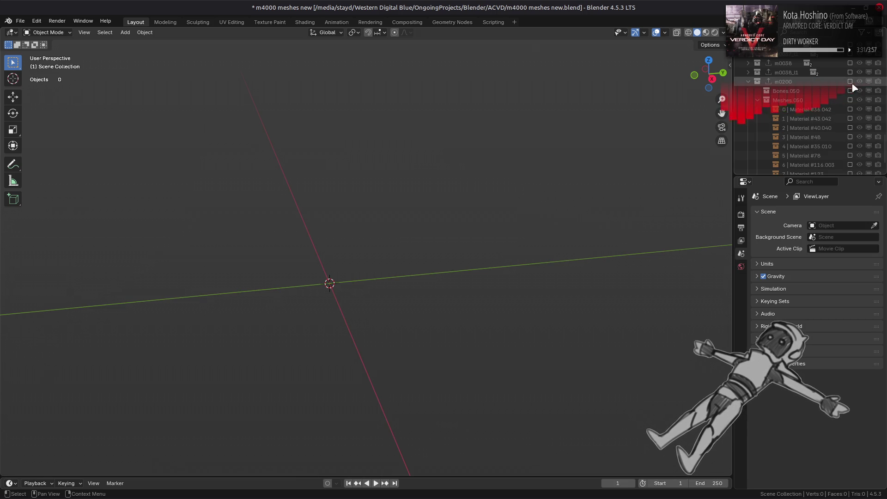
scroll(763, 90, up, 3)
scroll(857, 153, up, 3)
scroll(857, 149, up, 2)
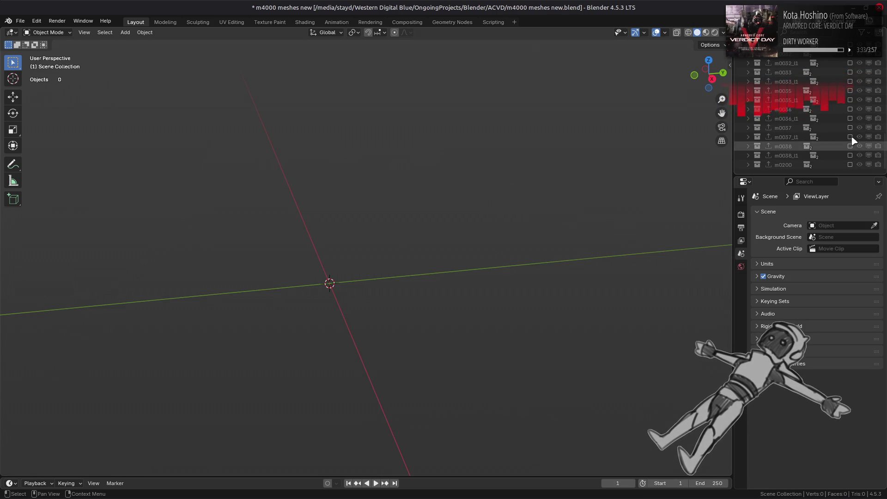
click(849, 127)
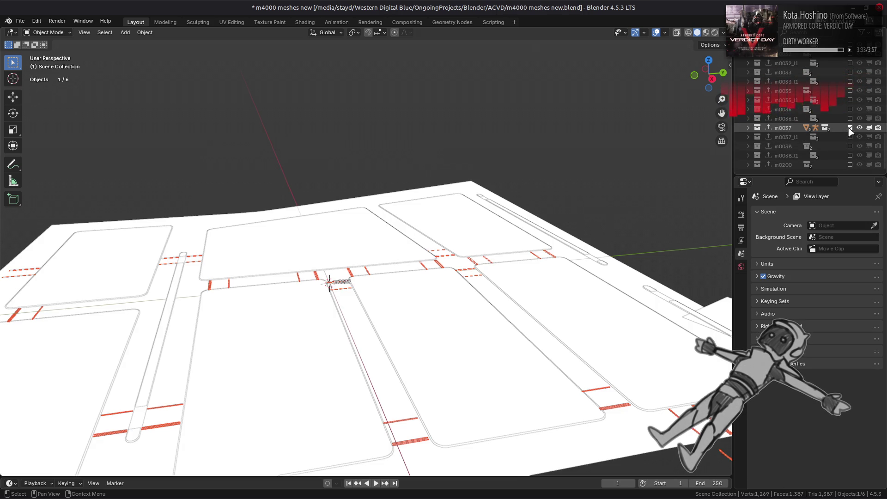
click(608, 157)
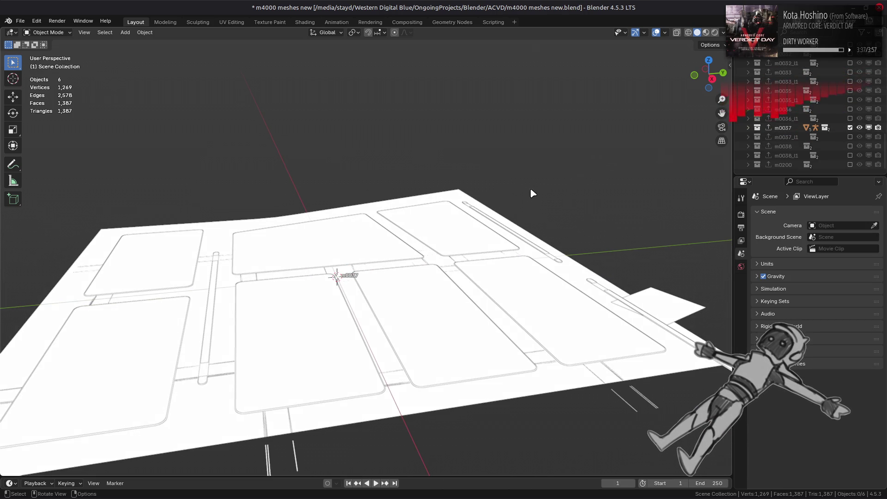
click(850, 128)
click(850, 110)
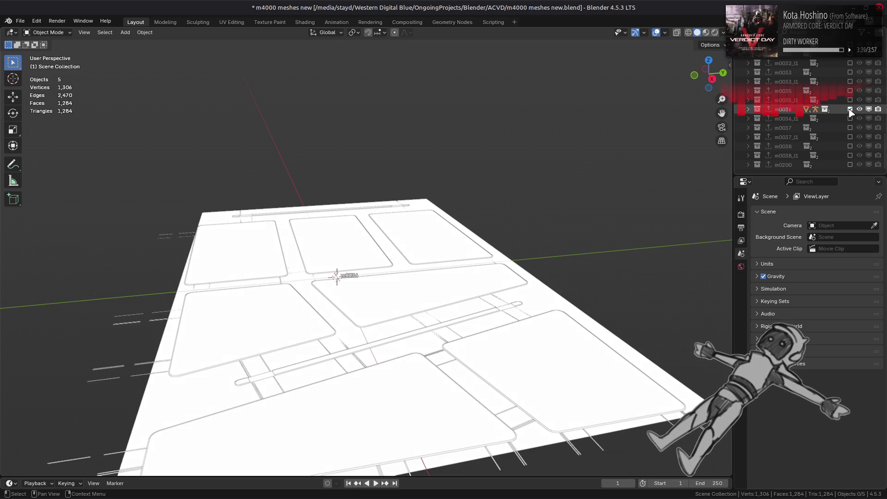
click(850, 110)
click(850, 90)
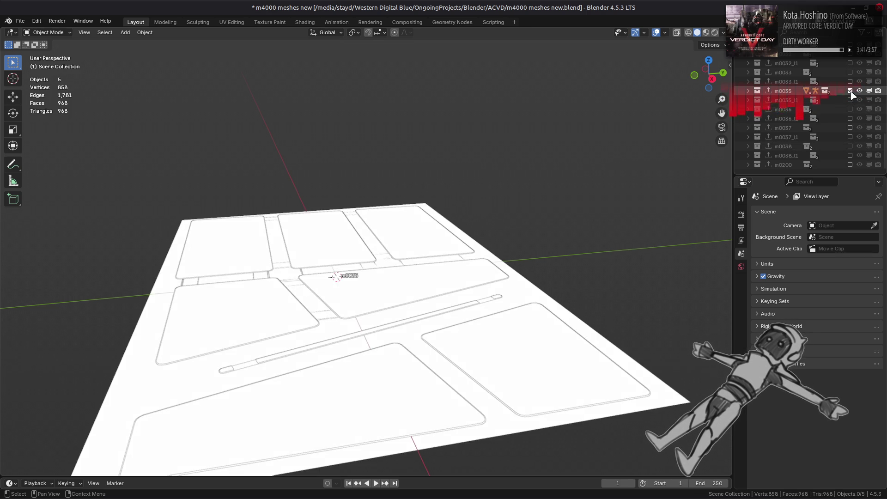
click(849, 72)
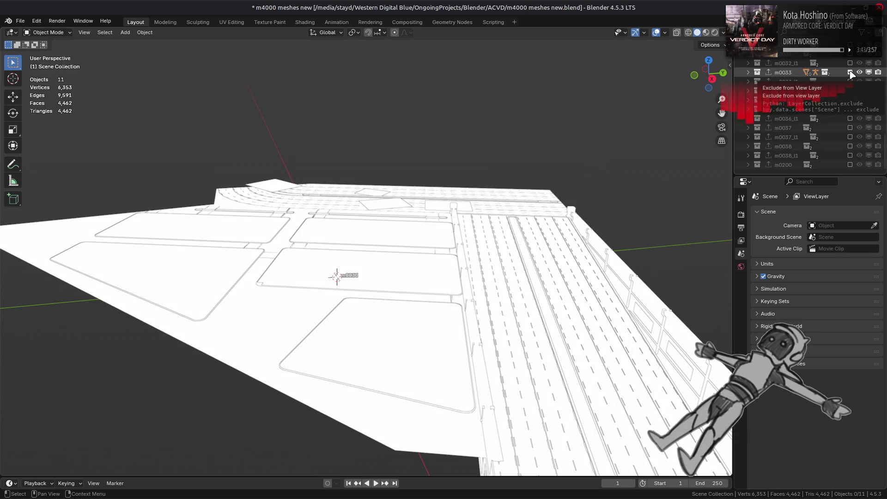
Turn off object outlines in Viewport Shading and orbit around the m0033 meshes.
mouse_move(597, 169)
middle_down()
mouse_move(569, 157)
mouse_move(612, 167)
mouse_move(652, 195)
middle_up()
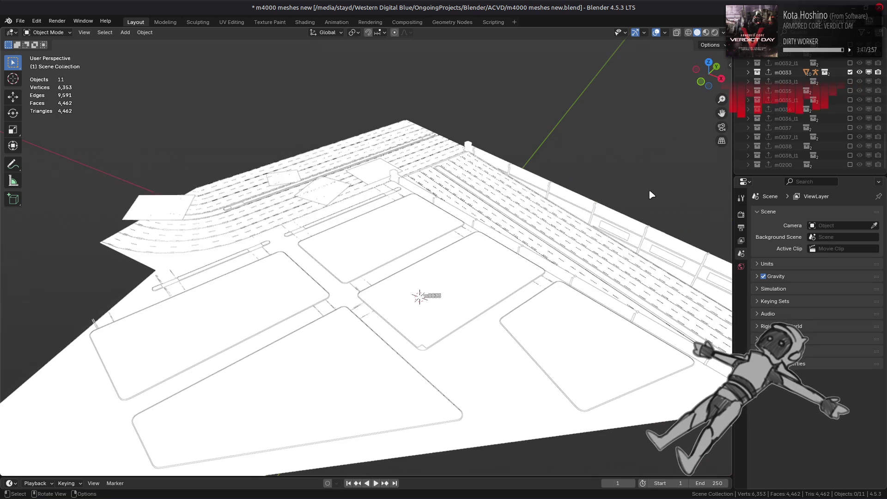
click(722, 32)
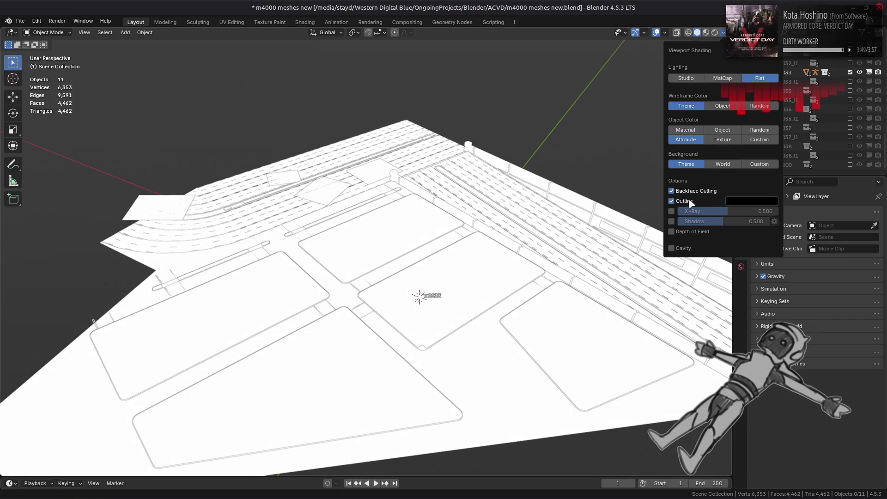
click(682, 205)
mouse_move(568, 205)
middle_down()
mouse_move(551, 214)
mouse_move(509, 187)
middle_up()
Hide m0033 and preview the next collections through m0031, m0030, m0029 and m0028 one at a time.
click(851, 72)
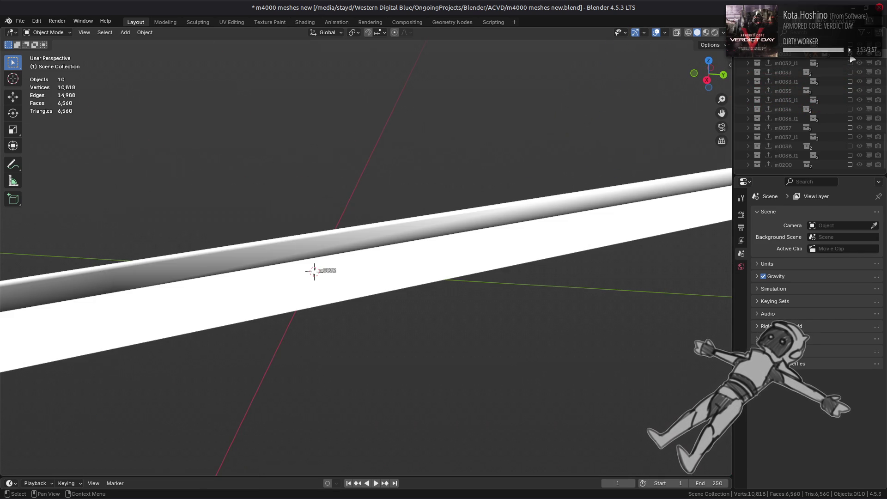
mouse_move(596, 194)
middle_down()
mouse_move(612, 205)
mouse_move(653, 201)
middle_up()
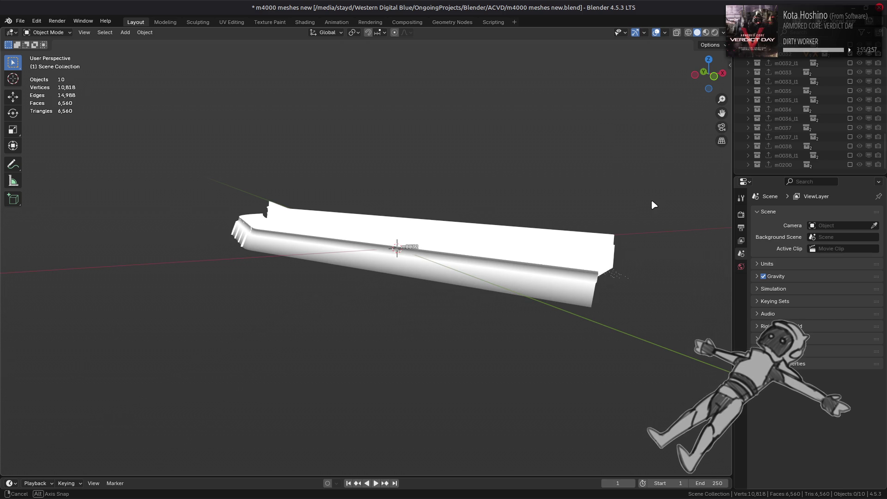
mouse_move(382, 223)
middle_down()
mouse_move(538, 222)
mouse_move(489, 236)
middle_up()
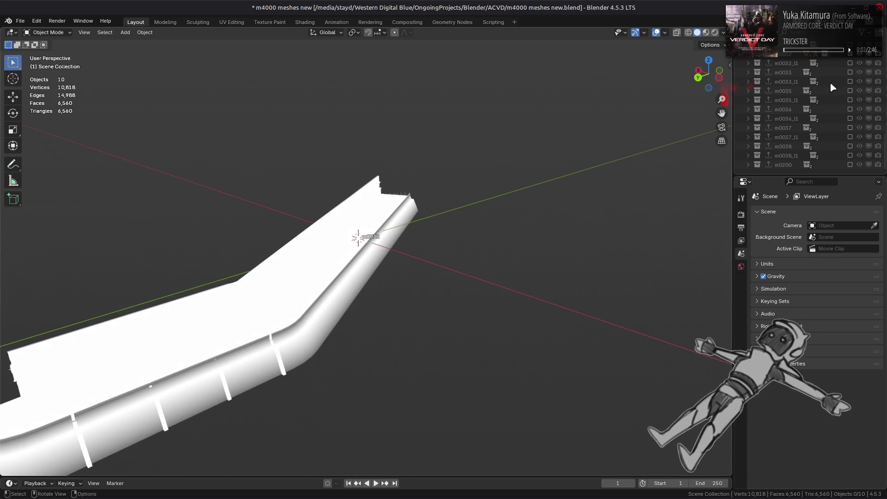
click(850, 91)
scroll(853, 74, up, 2)
click(851, 72)
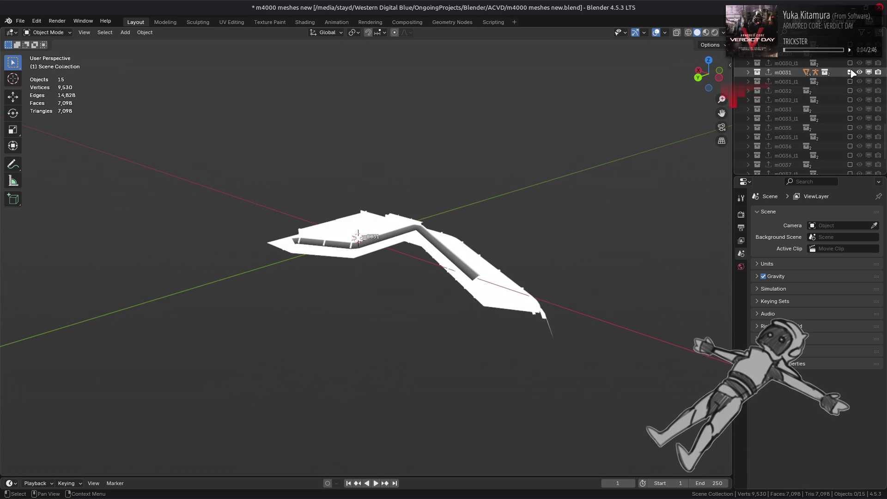
scroll(456, 238, up, 4)
mouse_move(455, 238)
middle_down()
mouse_move(412, 240)
mouse_move(429, 242)
middle_up()
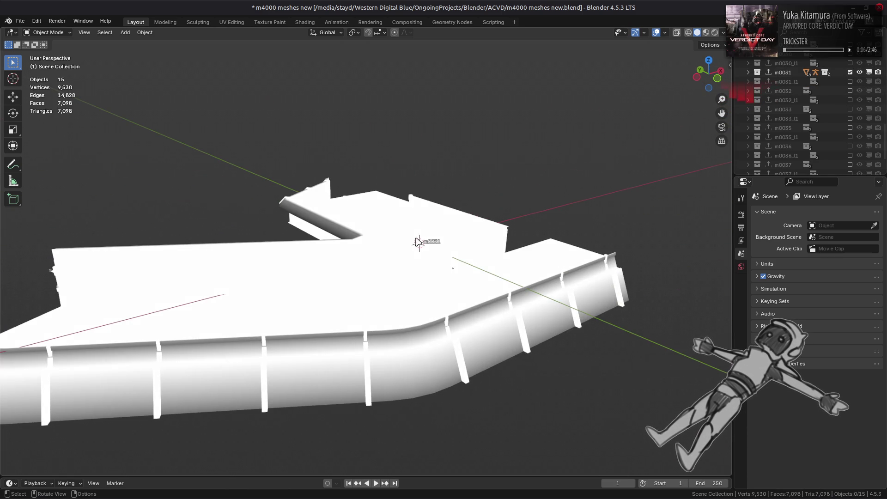
scroll(847, 84, up, 3)
click(851, 127)
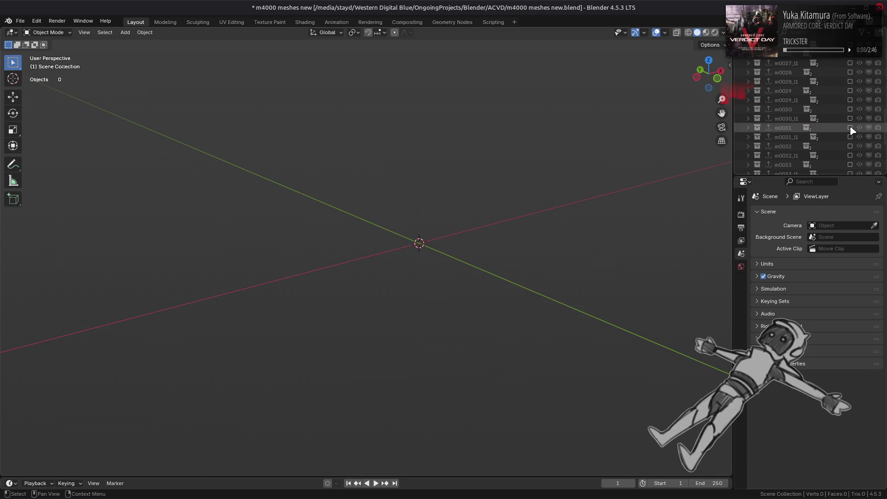
click(851, 109)
click(850, 109)
click(851, 90)
click(850, 90)
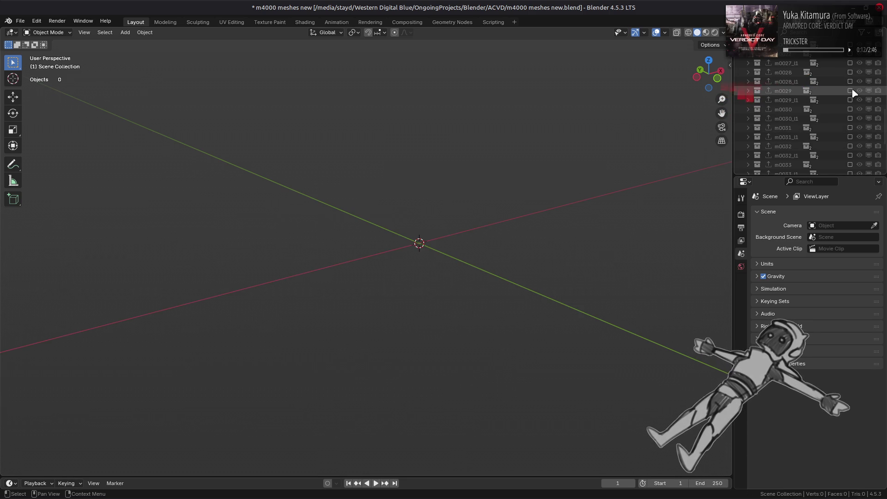
click(850, 73)
mouse_move(471, 199)
middle_down()
mouse_move(629, 172)
mouse_move(590, 212)
middle_up()
scroll(857, 83, up, 2)
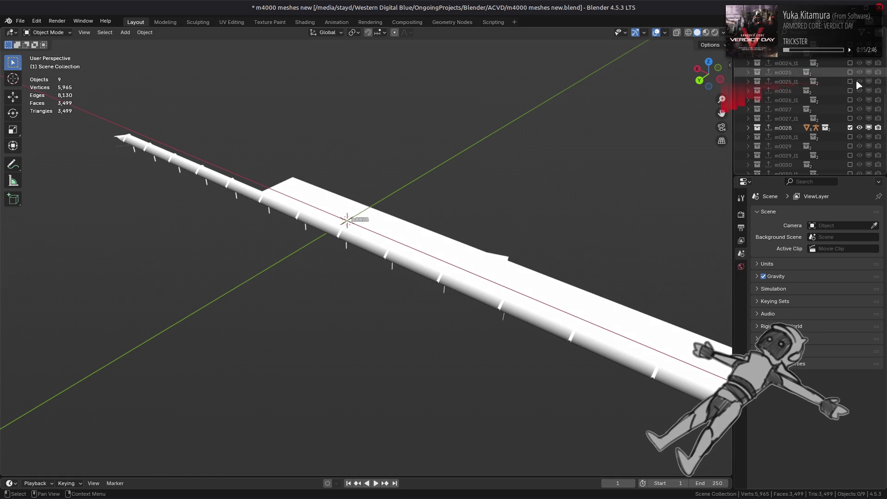
Preview collections m0027, m0026 and m0025 in turn, leaving only m0024 shown.
click(851, 127)
click(850, 109)
mouse_move(430, 204)
middle_down()
mouse_move(601, 171)
mouse_move(649, 184)
middle_up()
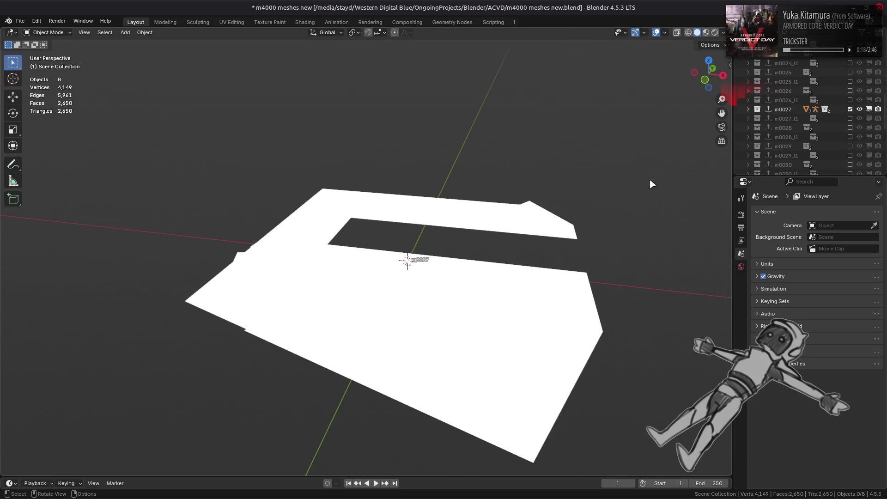
click(850, 109)
click(851, 91)
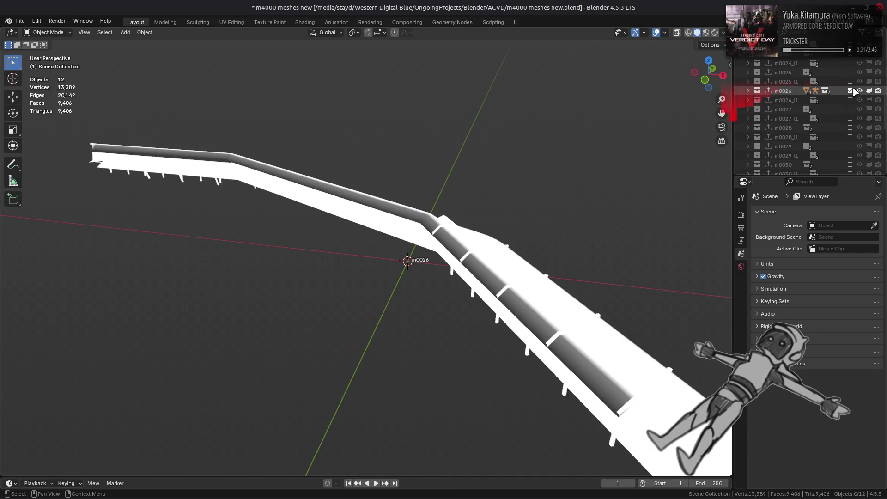
click(851, 91)
click(850, 73)
middle_drag(416, 277, 590, 270)
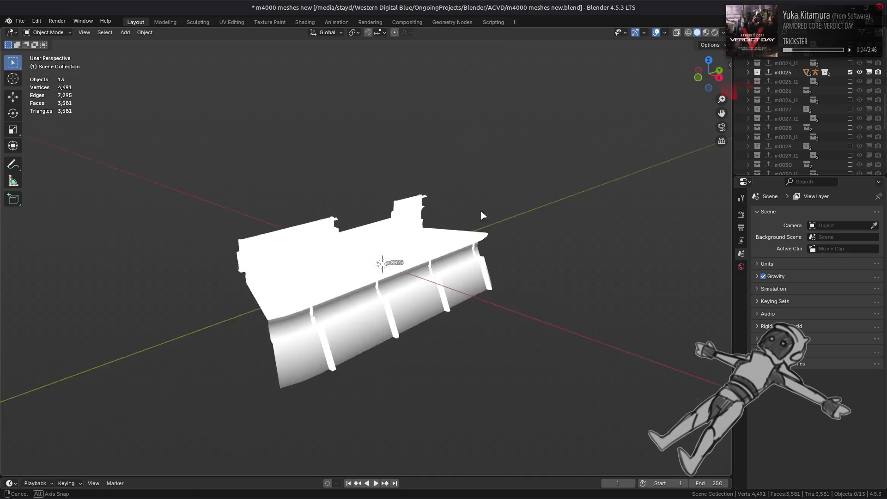
click(851, 72)
click(851, 54)
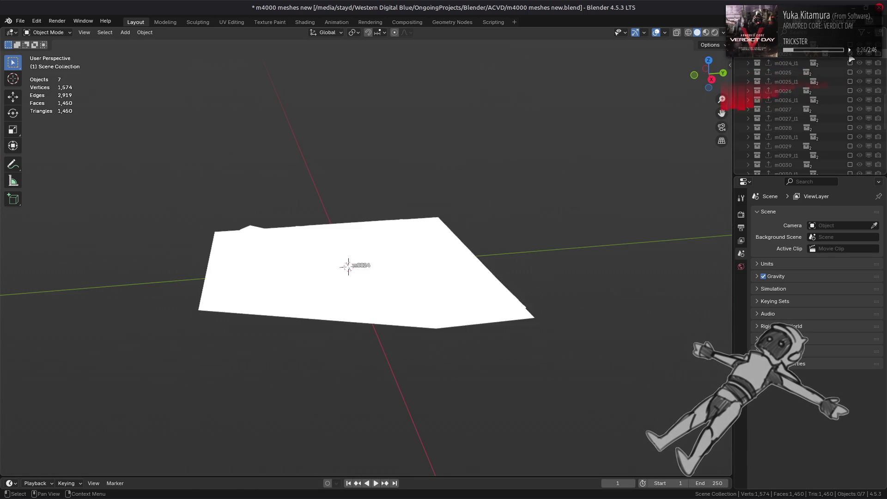
middle_drag(599, 204, 624, 204)
scroll(797, 118, up, 2)
Show the collections m0023, m0022, m0021, m0020 and m0016 one at a time and inspect each.
click(850, 109)
click(850, 91)
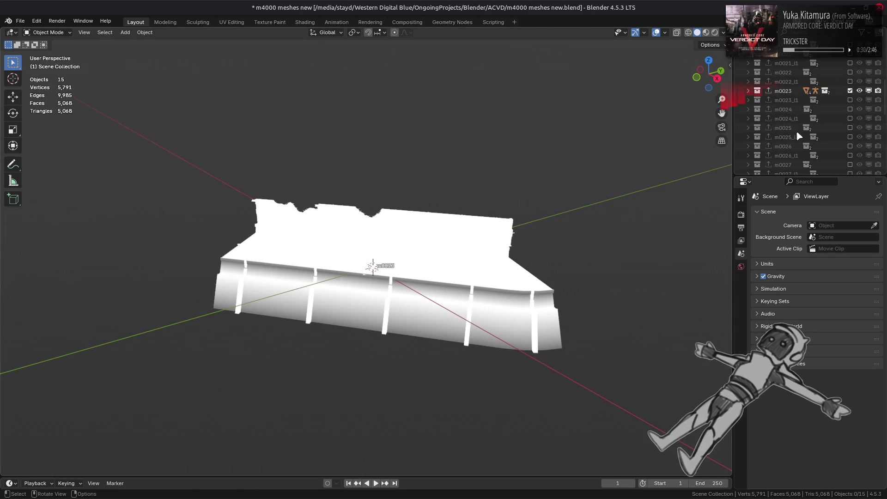
scroll(811, 135, up, 4)
click(850, 146)
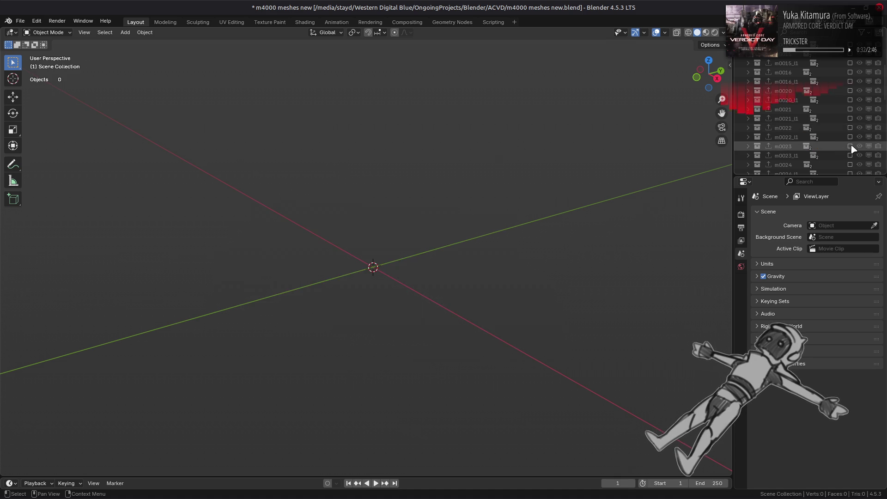
click(850, 127)
click(850, 127)
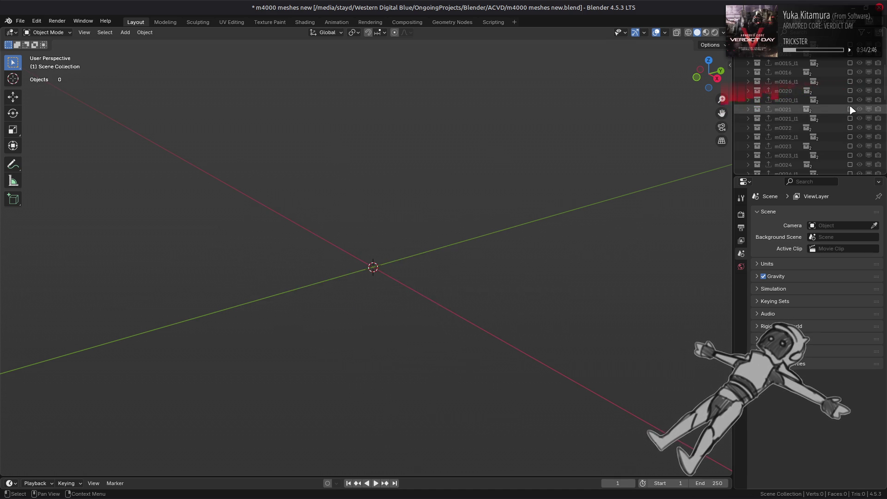
click(851, 109)
middle_drag(609, 208, 666, 200)
click(851, 108)
click(850, 91)
click(850, 91)
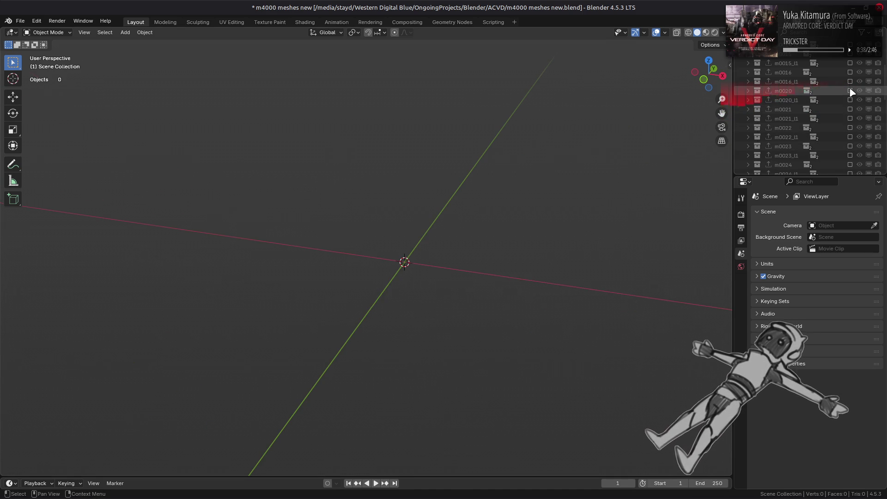
click(850, 72)
mouse_move(610, 201)
middle_down()
mouse_move(658, 187)
mouse_move(586, 174)
middle_up()
scroll(797, 111, up, 3)
Show the collections m0015, m0014, m0013 and m0012 one at a time and inspect each.
click(851, 127)
click(851, 108)
click(851, 109)
click(850, 91)
click(850, 91)
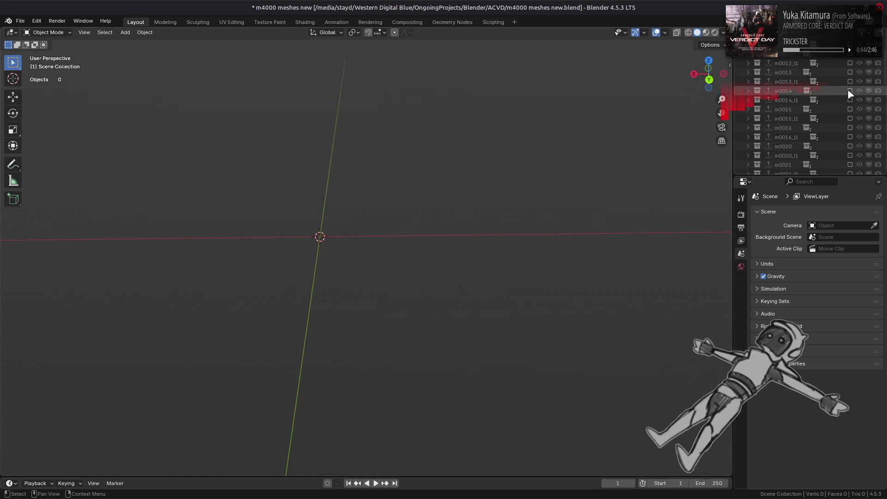
middle_drag(352, 222, 562, 212)
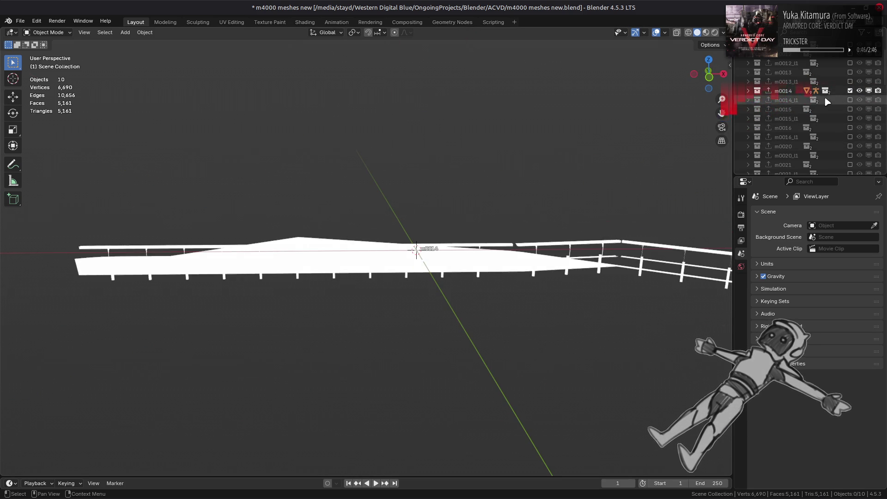
click(850, 90)
click(850, 72)
middle_drag(417, 183, 265, 193)
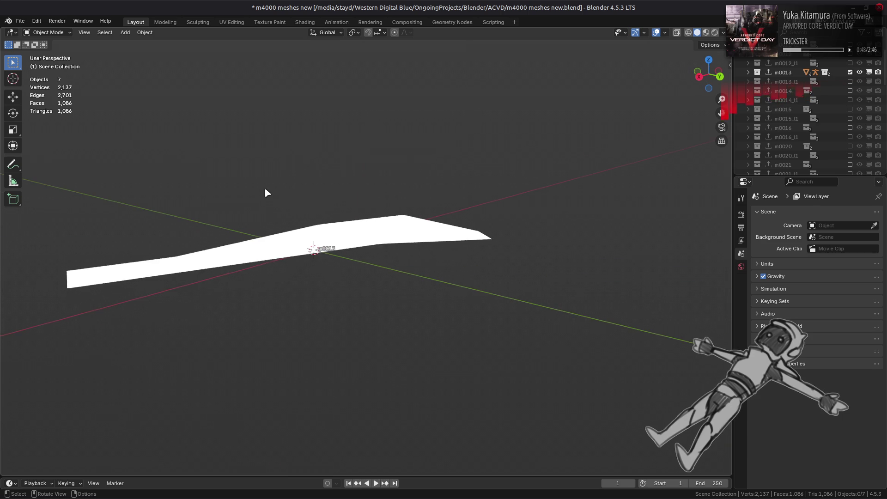
scroll(851, 97, up, 2)
click(850, 109)
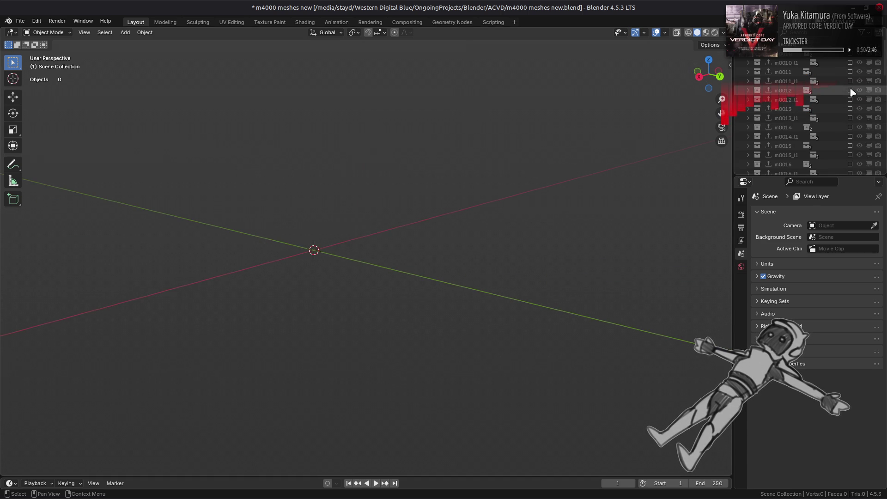
click(851, 91)
middle_drag(693, 188, 643, 202)
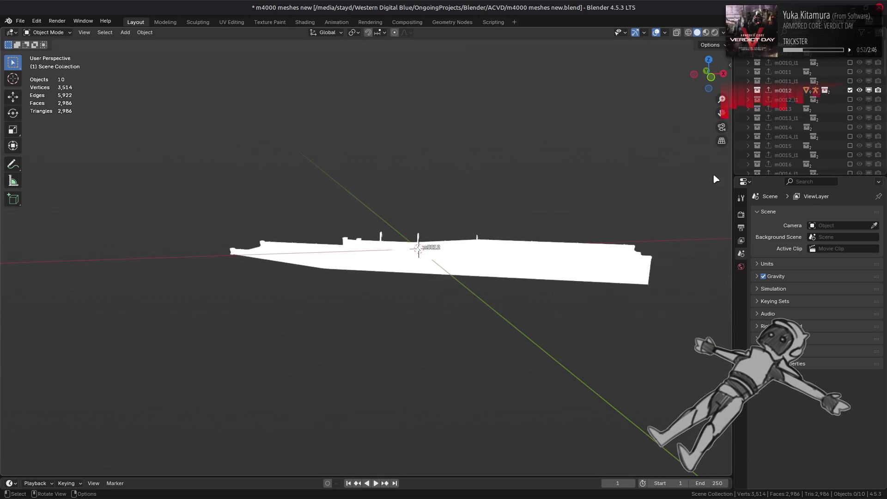
Check m0011 and m0010, then leave only m0011 visible in Material Preview shading.
click(850, 91)
click(851, 72)
mouse_move(485, 235)
middle_down()
mouse_move(442, 233)
mouse_move(472, 222)
middle_up()
click(850, 73)
click(851, 54)
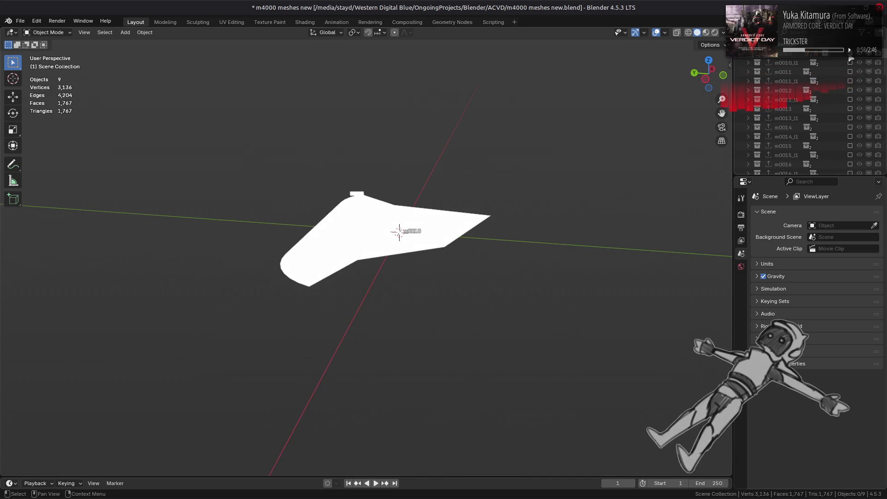
middle_drag(430, 185, 583, 168)
click(851, 54)
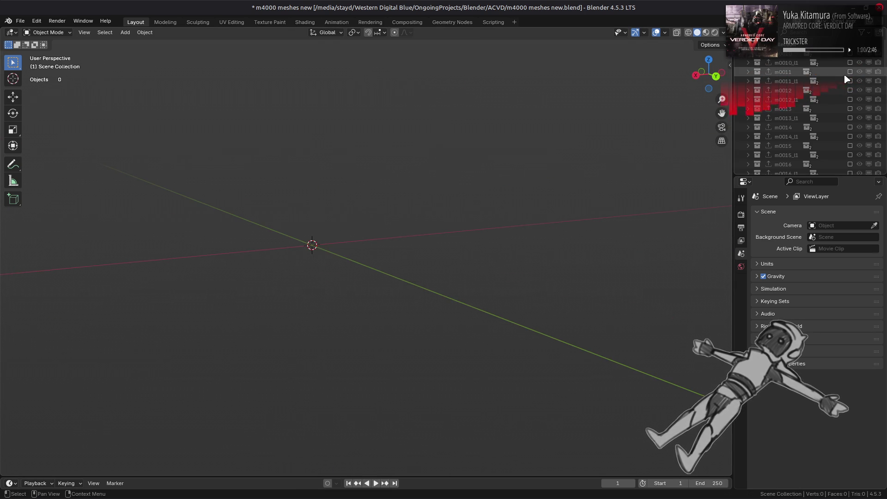
click(850, 72)
mouse_move(518, 158)
middle_down()
mouse_move(347, 185)
mouse_move(589, 88)
middle_up()
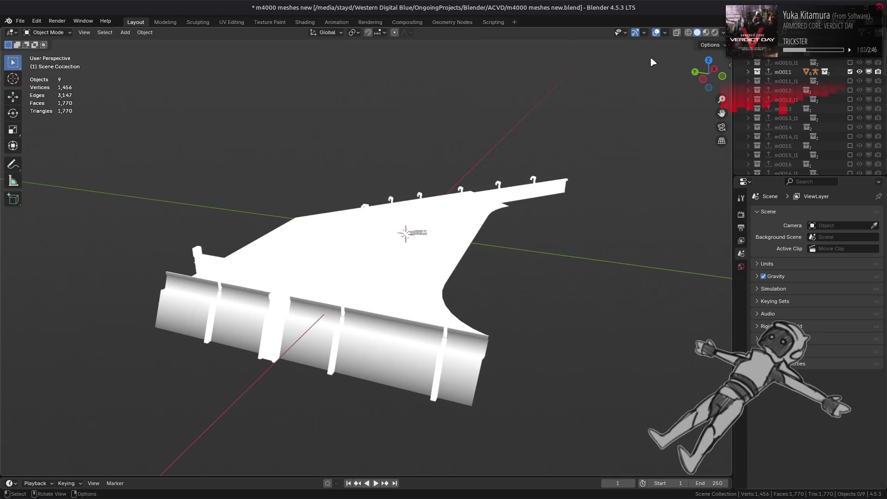
click(706, 32)
Save the file and enable Shadows in the EEVEE render settings, expanding Clamping.
key(ctrl+s)
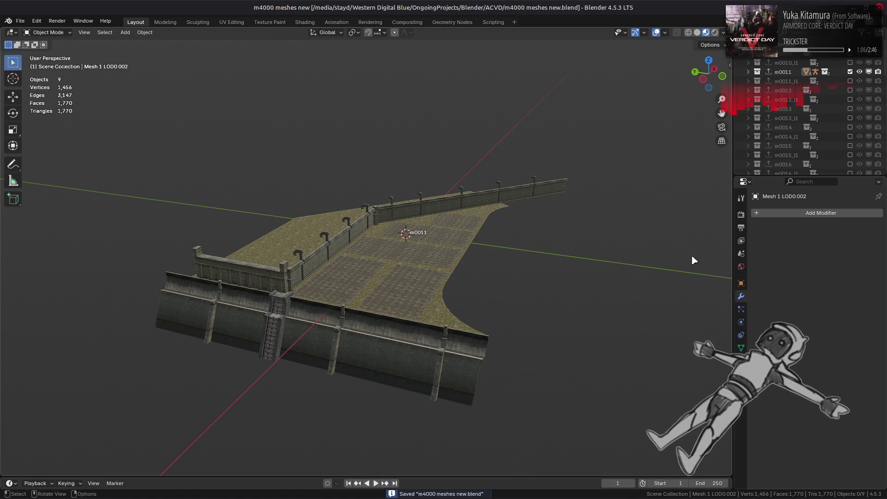
click(741, 213)
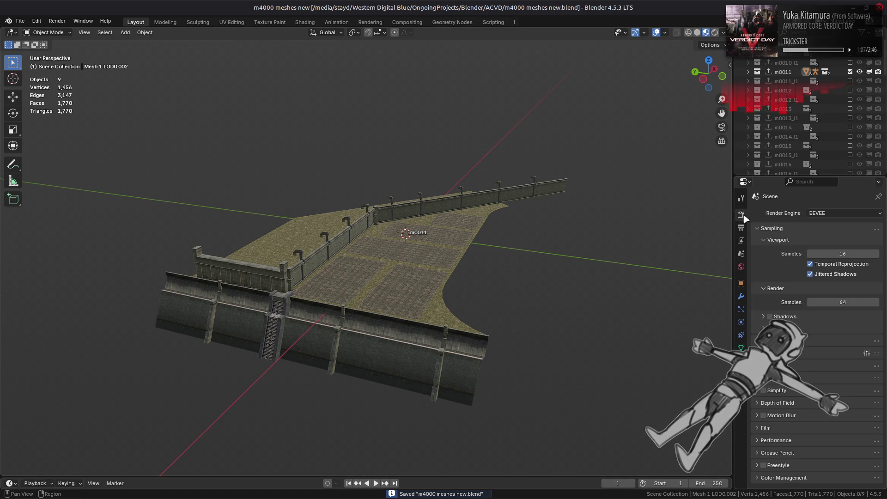
click(770, 317)
click(790, 317)
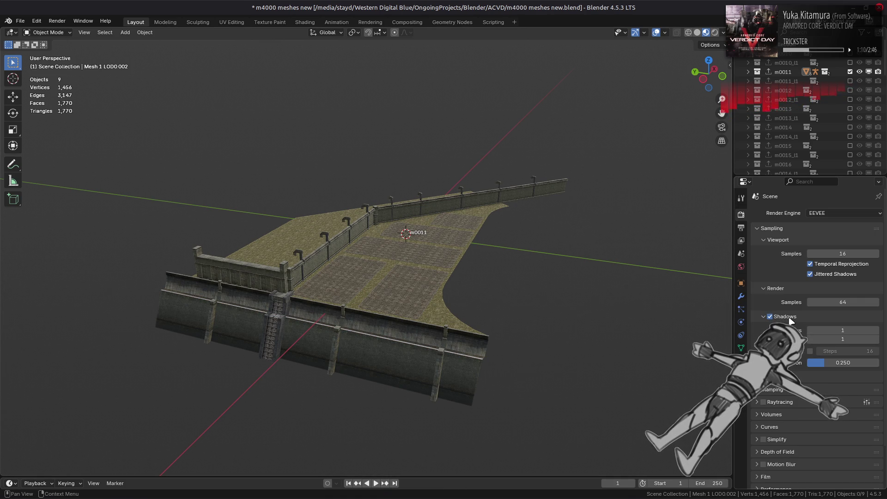
click(787, 317)
click(784, 340)
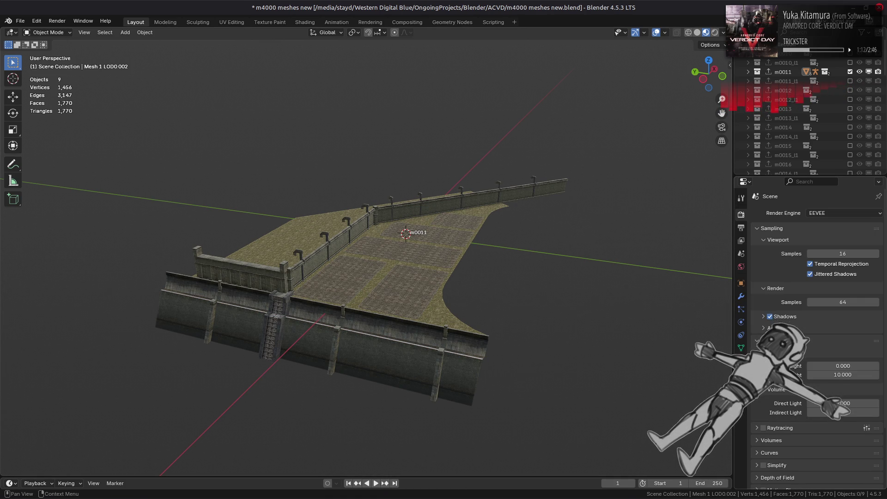
Switch the viewport lighting to a different, brighter HDRI environment.
click(723, 32)
click(725, 124)
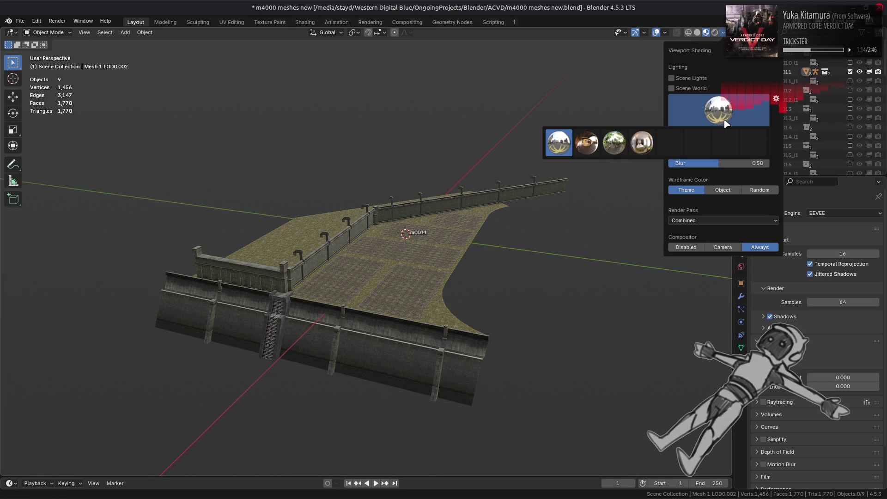
click(616, 142)
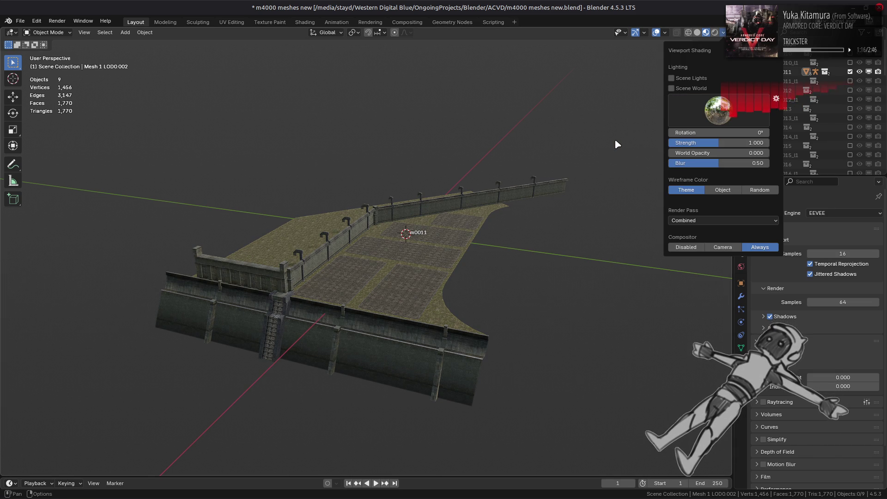
click(725, 111)
click(560, 143)
scroll(514, 197, up, 4)
scroll(517, 191, up, 2)
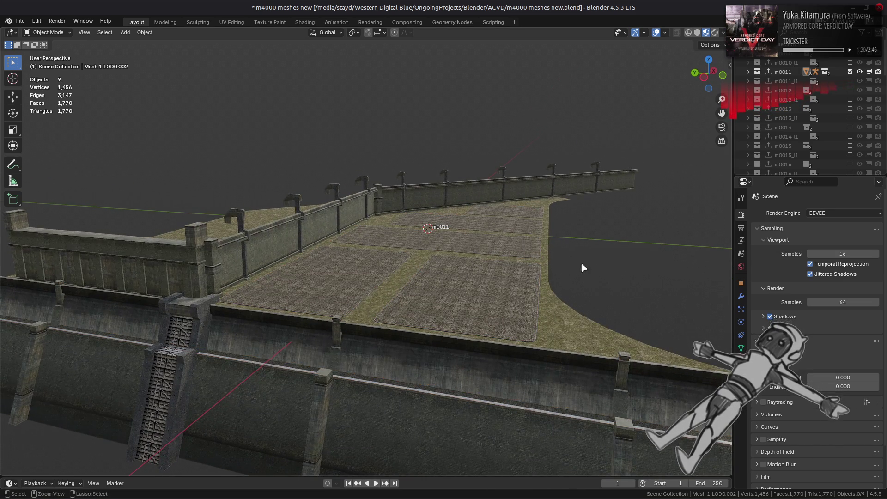
Save the file, then select the outer wall mesh Mesh 3 LOD0.002 and enter Edit Mode.
middle_drag(583, 268, 751, 315)
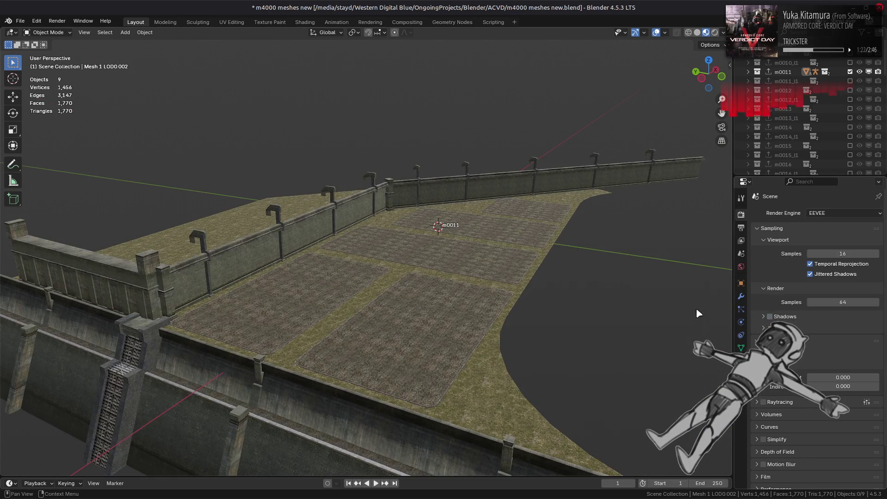
middle_drag(580, 307, 505, 298)
key(ctrl+s)
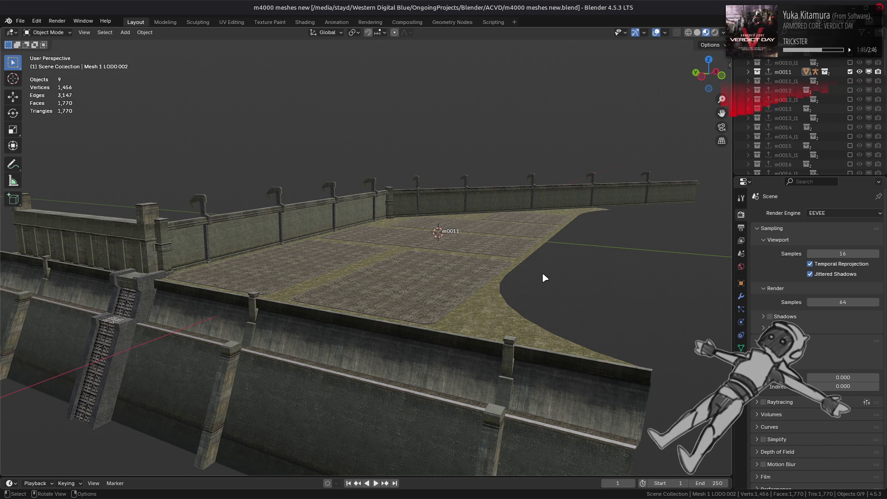
scroll(542, 275, down, 1)
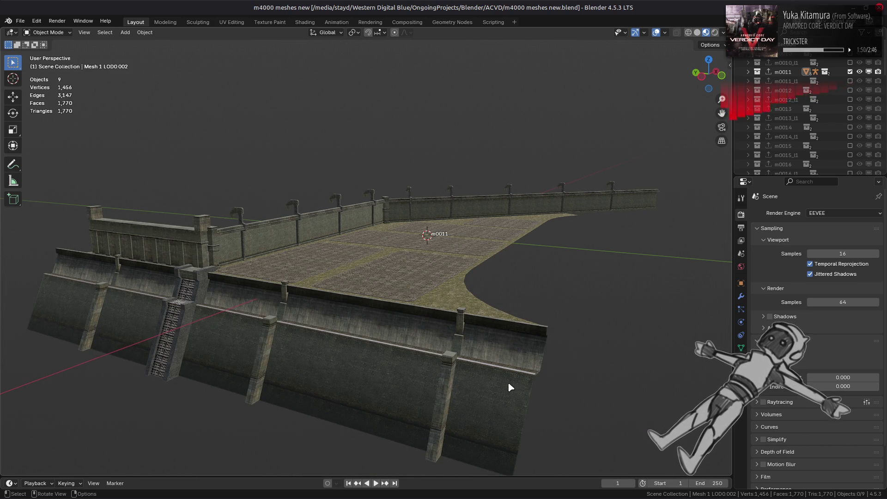
click(520, 380)
key(Tab)
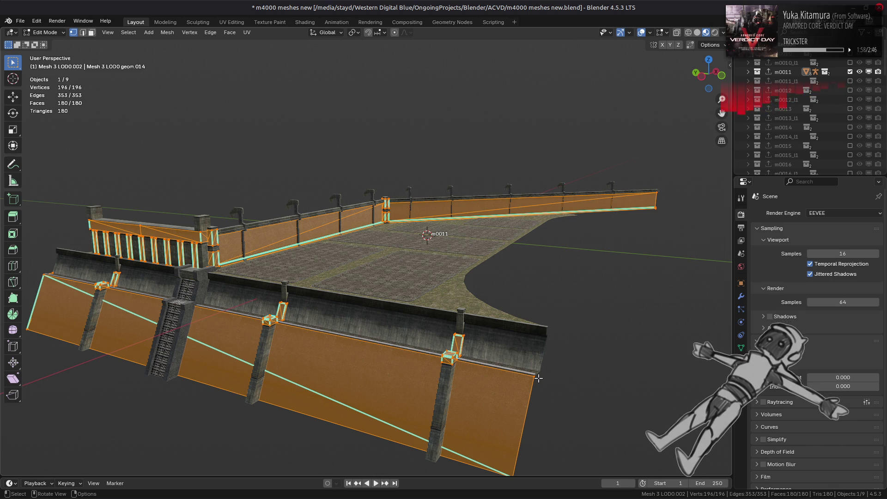
Return to Object Mode and deselect everything.
key(Tab)
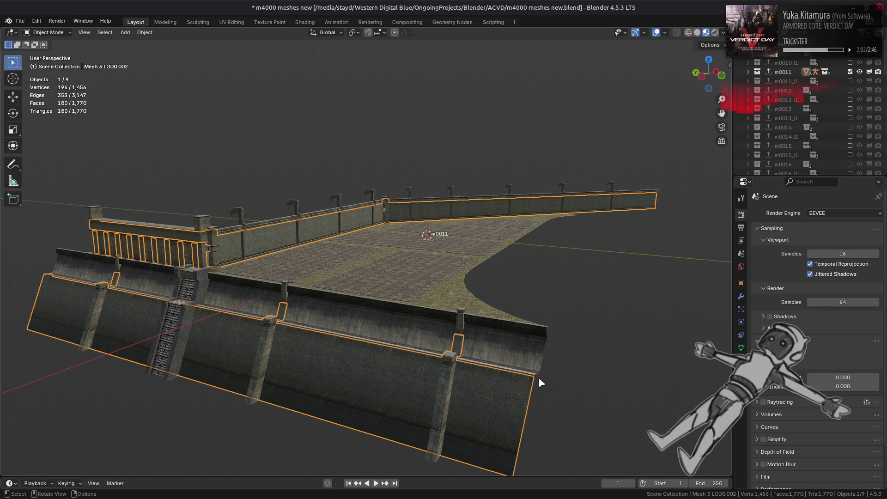
key(alt+a)
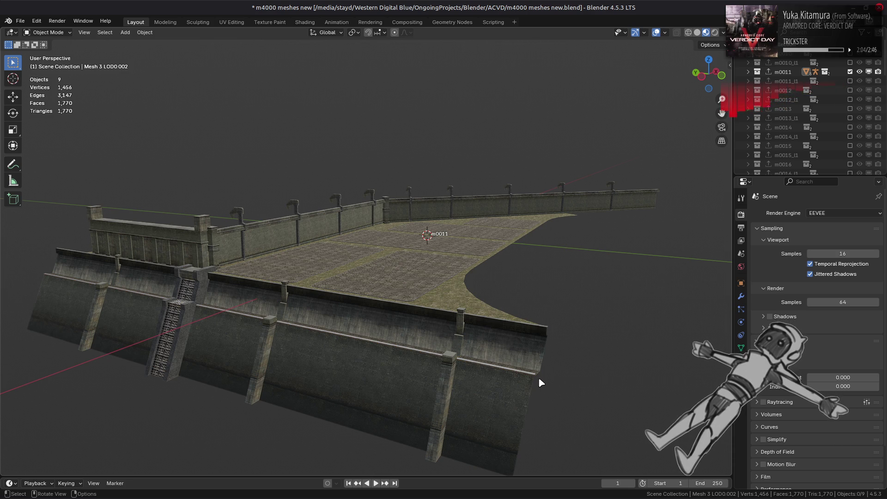
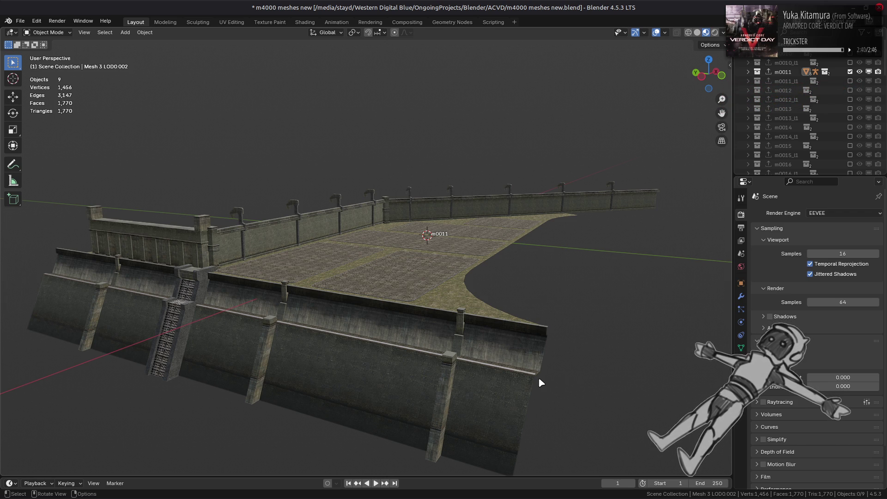
Hide the m0011 collection, add a new collection renamed 'Shadow Meshes', and save the blend file.
click(850, 71)
right_click(807, 69)
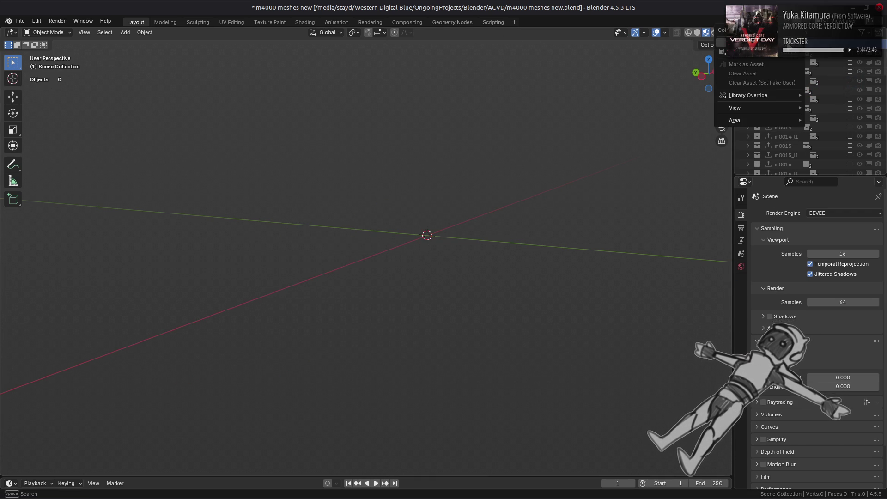
scroll(807, 103, down, 5)
scroll(807, 118, down, 5)
double_click(804, 165)
text(shes)
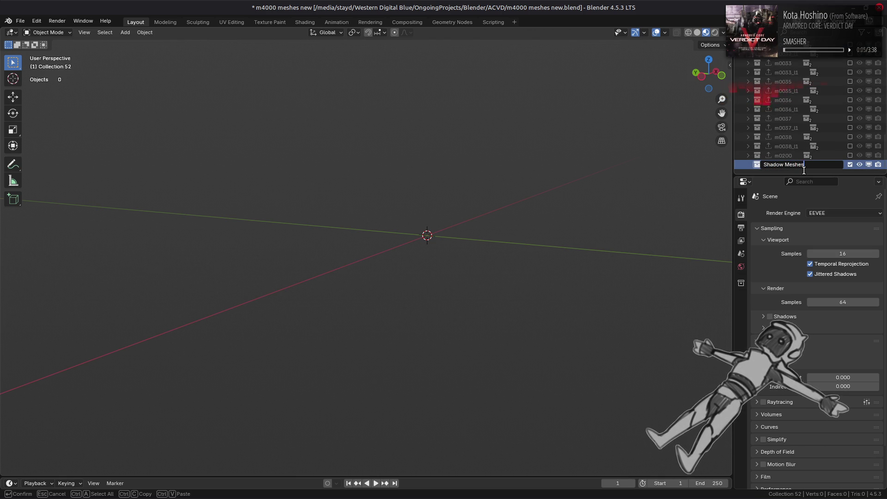
key(Return)
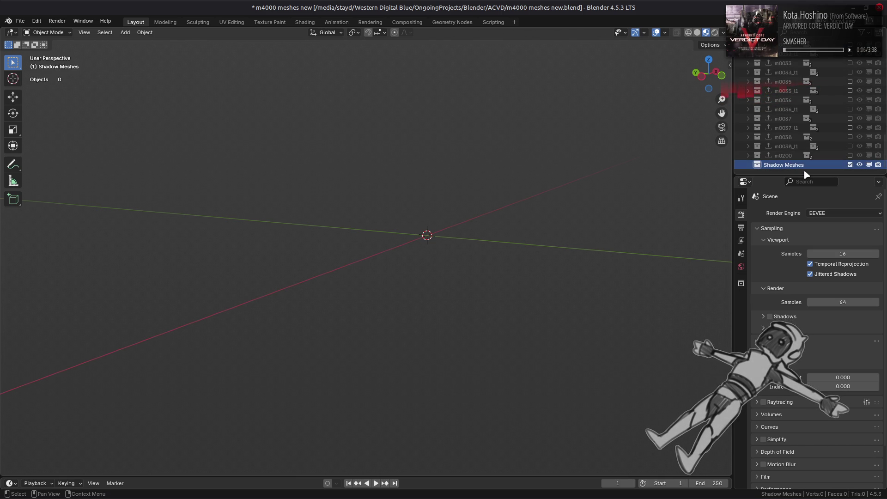
key(ctrl+s)
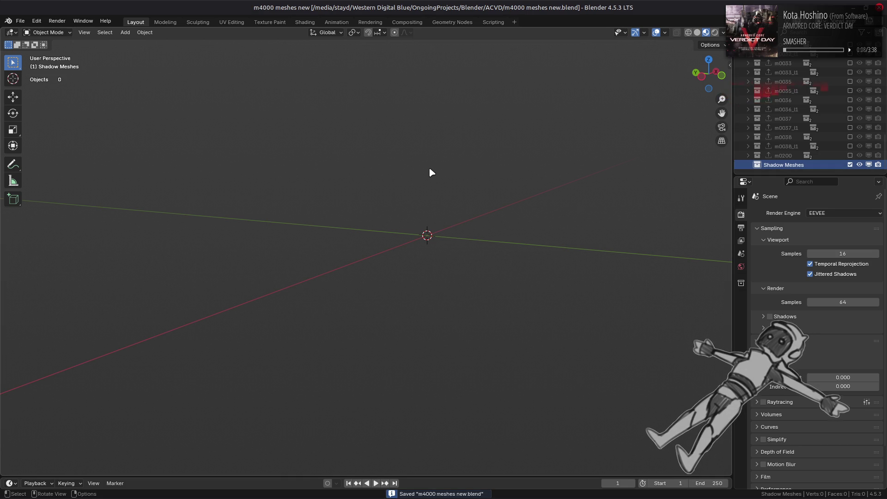
Check Blender's import menu and try opening m0011_s.smd from the file manager, dismissing the unknown-type prompt.
click(20, 21)
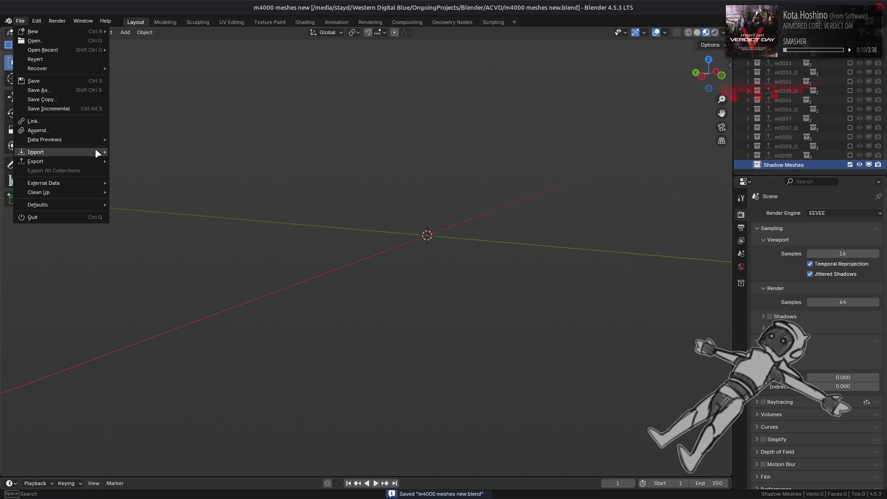
key(alt+Tab)
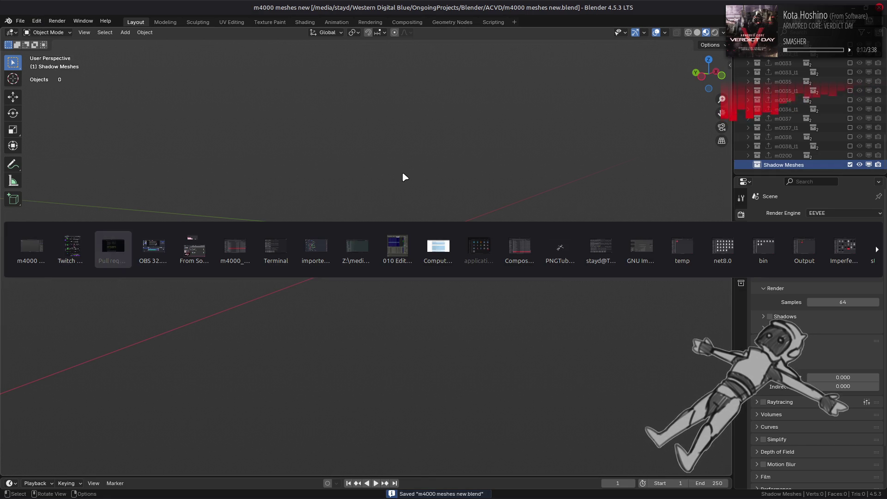
key(alt+Tab)
key(alt+Tab)
key(alt+Tab)
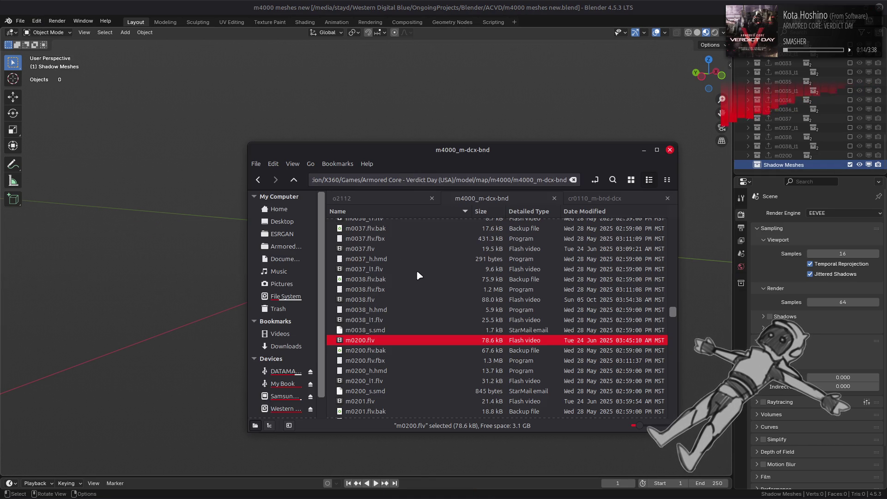
scroll(418, 278, up, 15)
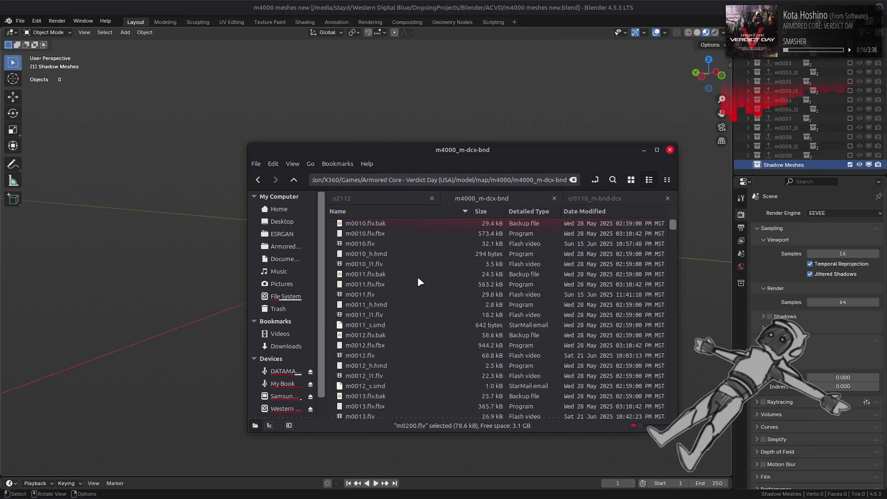
double_click(389, 324)
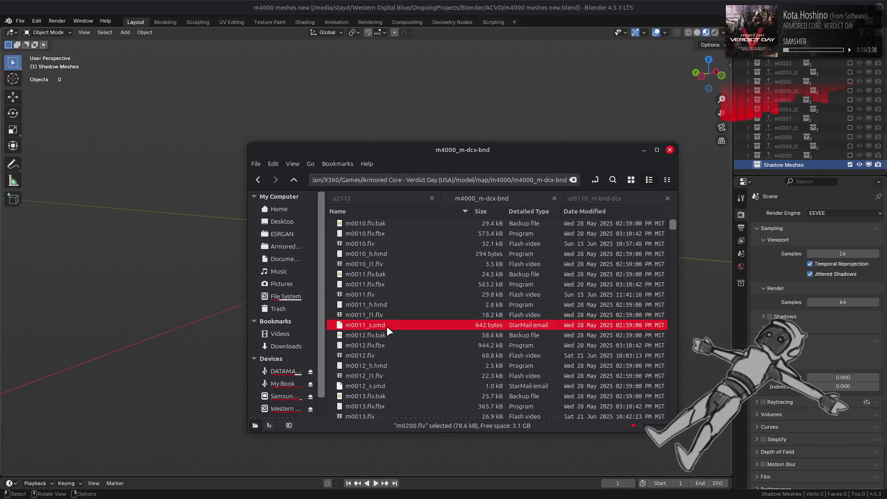
click(534, 331)
click(400, 95)
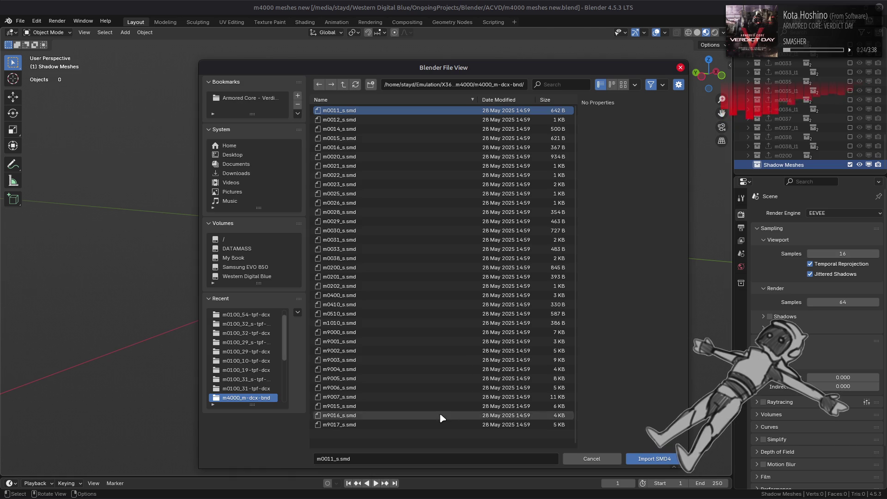
Import every shadow SMD4 file in the m4000 folder and bring up the terminal when it fails.
key(a)
click(655, 458)
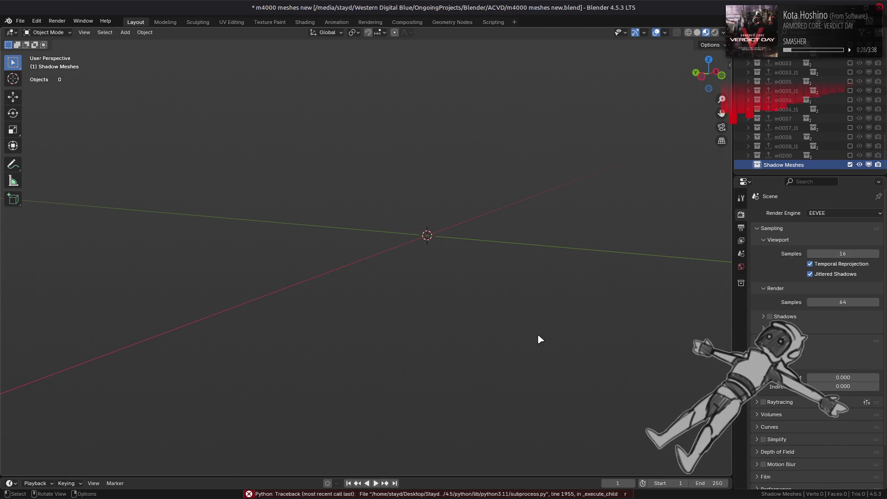
click(241, 423)
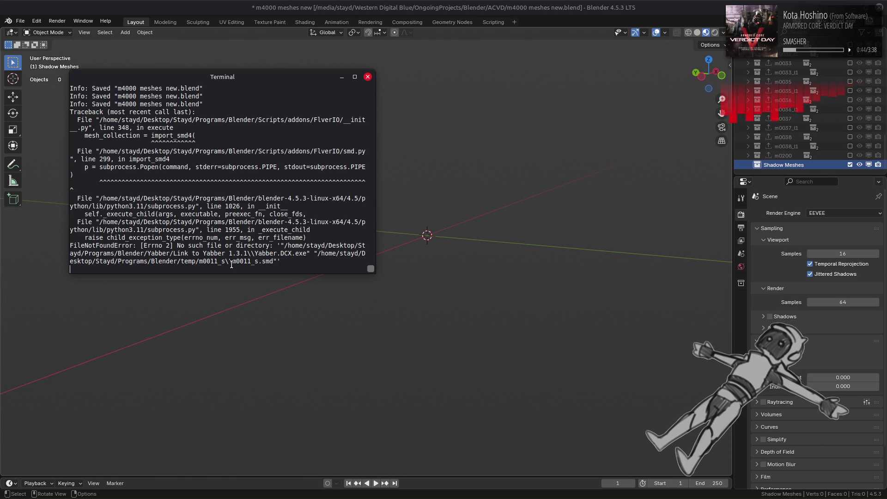
Switch from the Terminal traceback to the addon code in the editor.
key(alt+Tab)
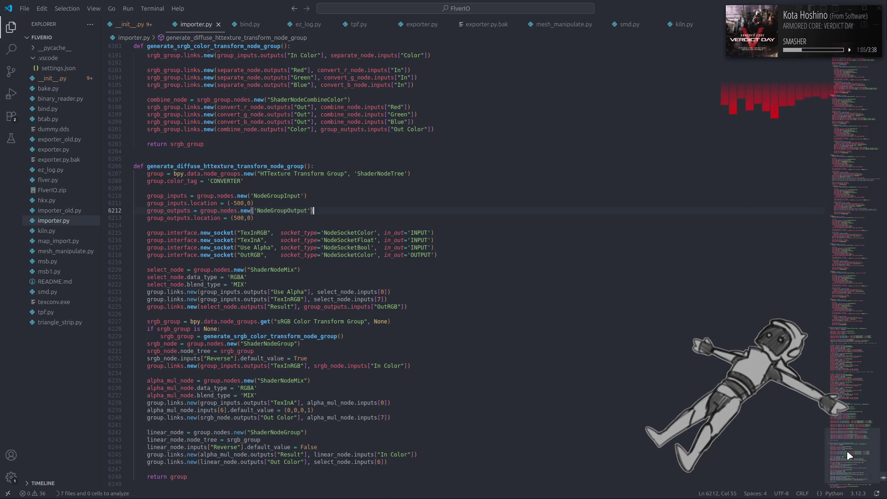
scroll(678, 59, up, 10)
Start a new line below smd.py's imports and find the whole-word Yabber usages in importer.py.
drag(214, 209, 133, 209)
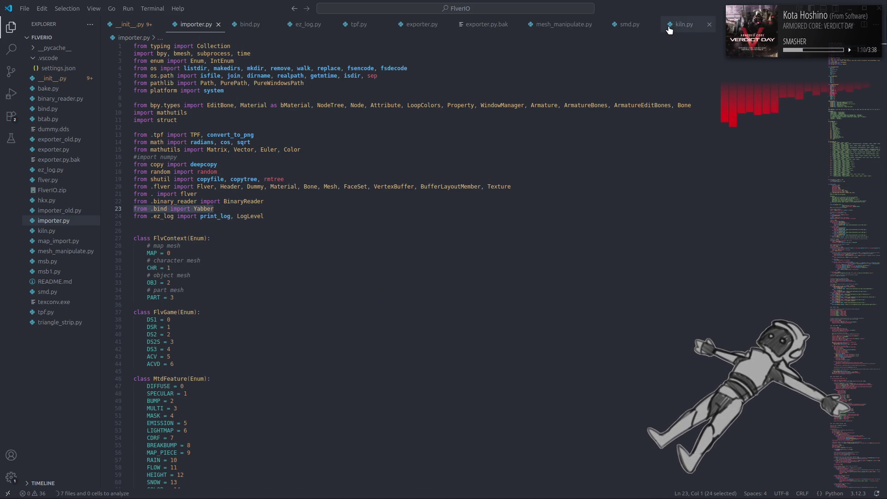
click(629, 25)
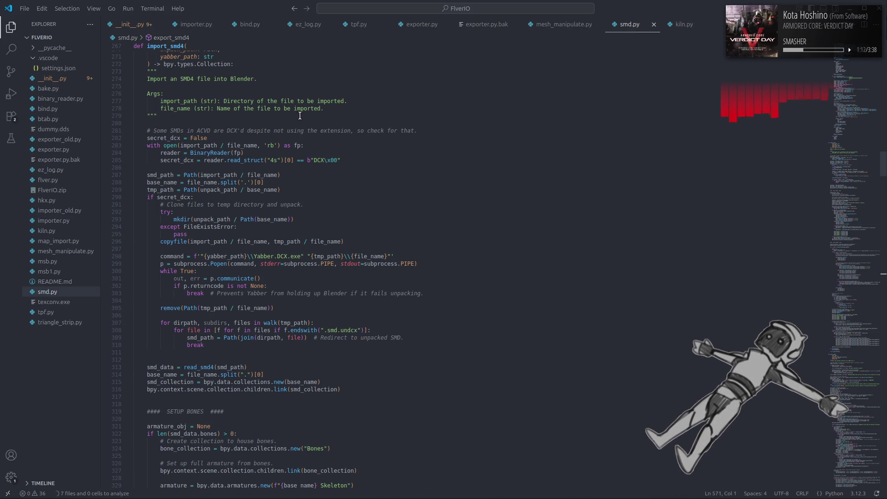
scroll(852, 174, up, 15)
click(277, 142)
key(Return)
text(from .bind import Yabber)
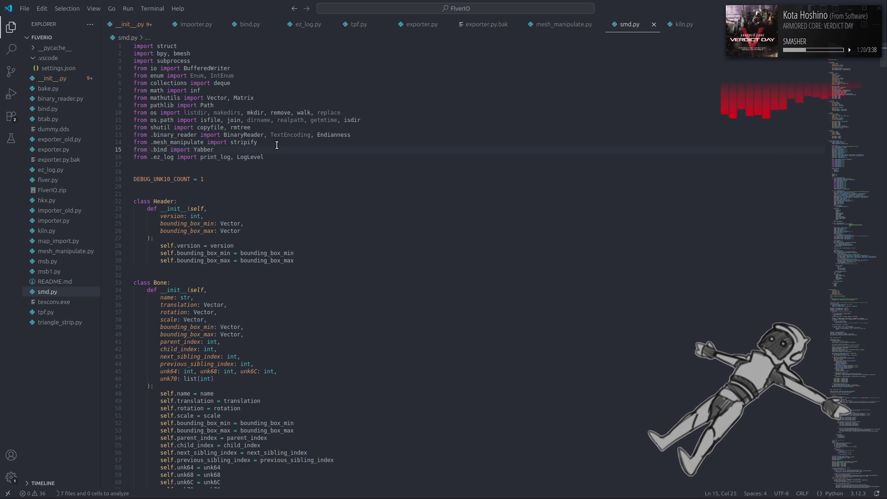
click(196, 25)
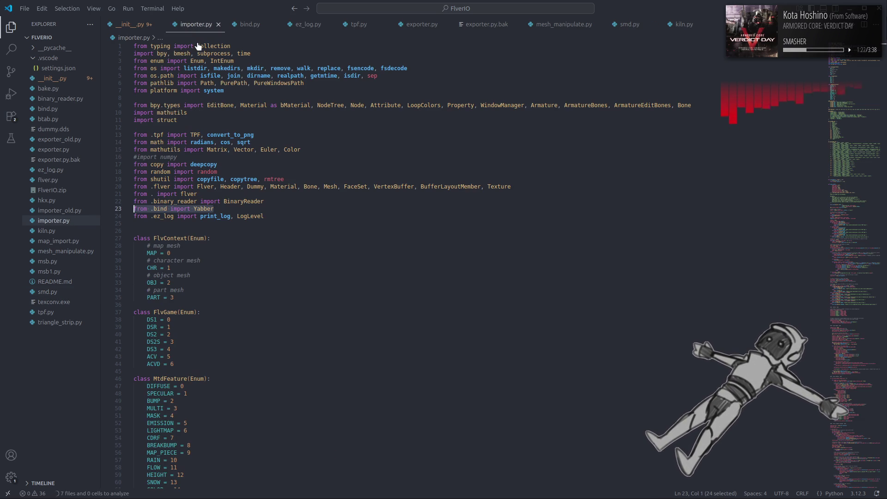
double_click(208, 208)
key(ctrl+f)
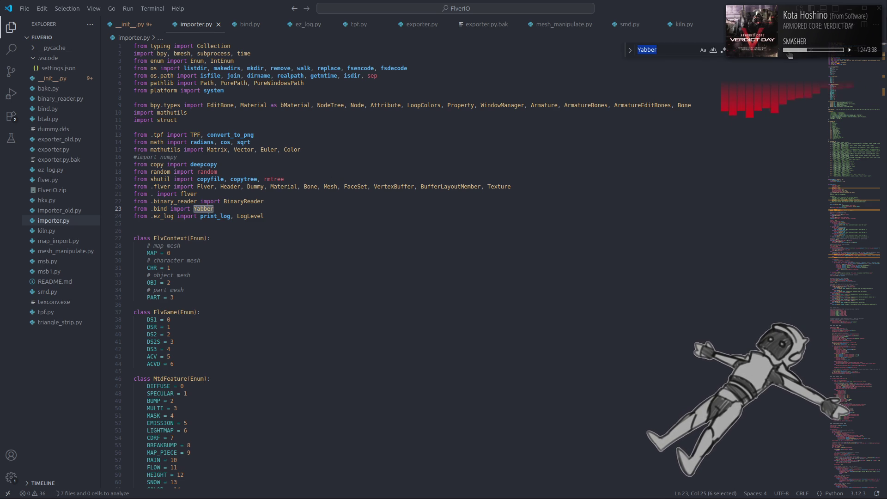
key(Return)
key(Return)
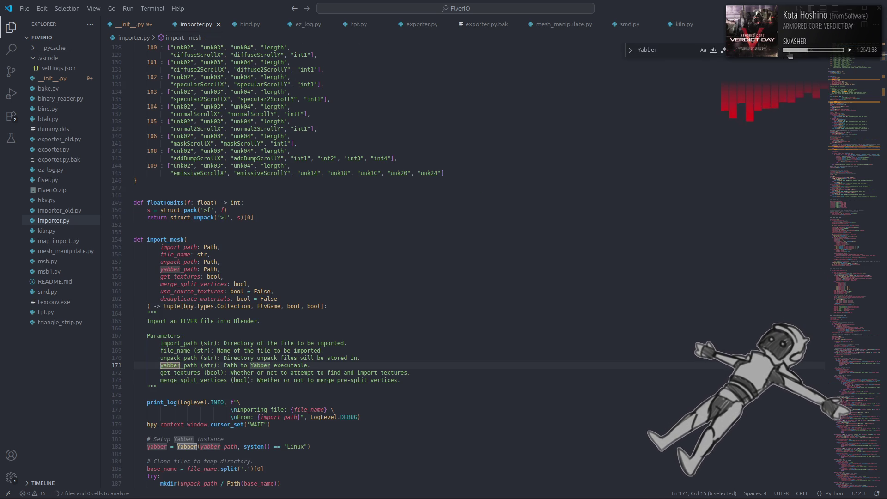
click(713, 51)
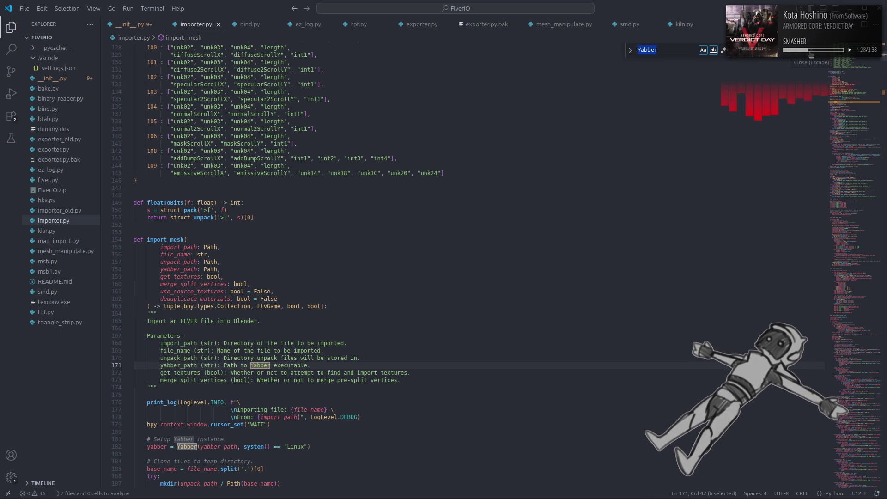
key(Return)
scroll(471, 192, down, 4)
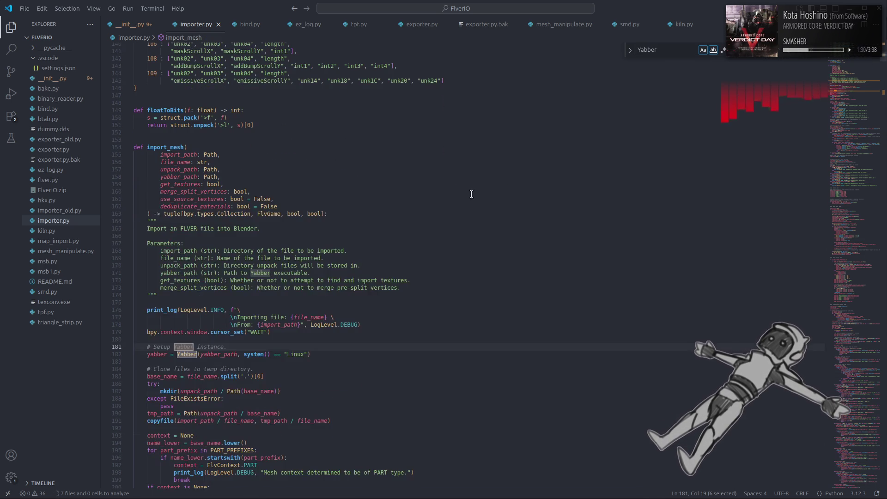
Select importer.py's Yabber setup lines 181-182 and return to smd.py's empty line 94, dismissing notifications.
click(328, 353)
drag(329, 353, 146, 347)
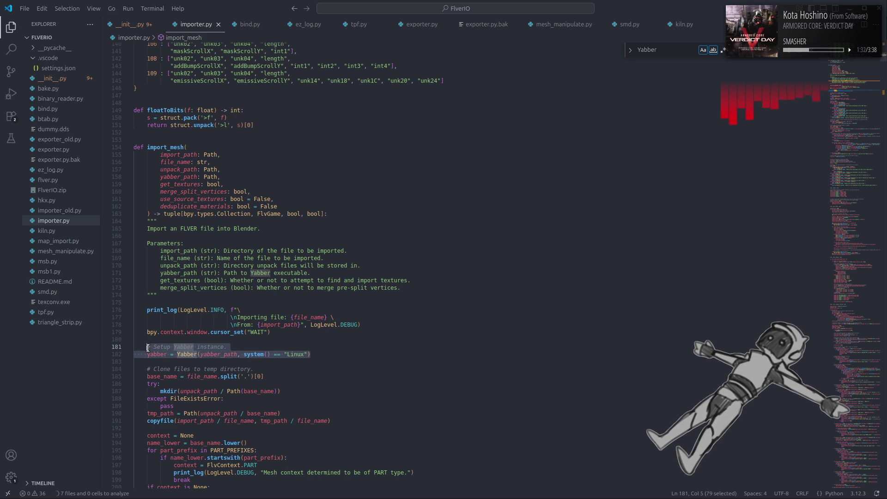
click(811, 53)
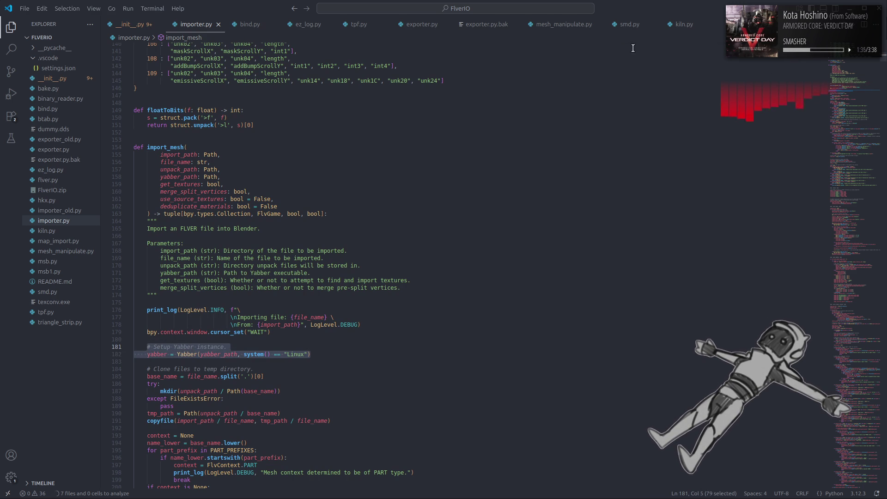
click(627, 24)
scroll(360, 205, down, 5)
scroll(361, 206, down, 5)
scroll(361, 205, down, 5)
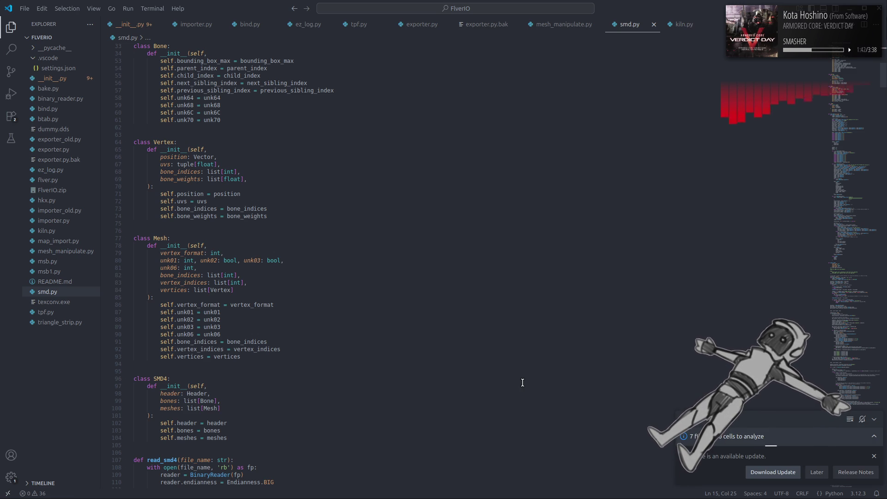
click(818, 473)
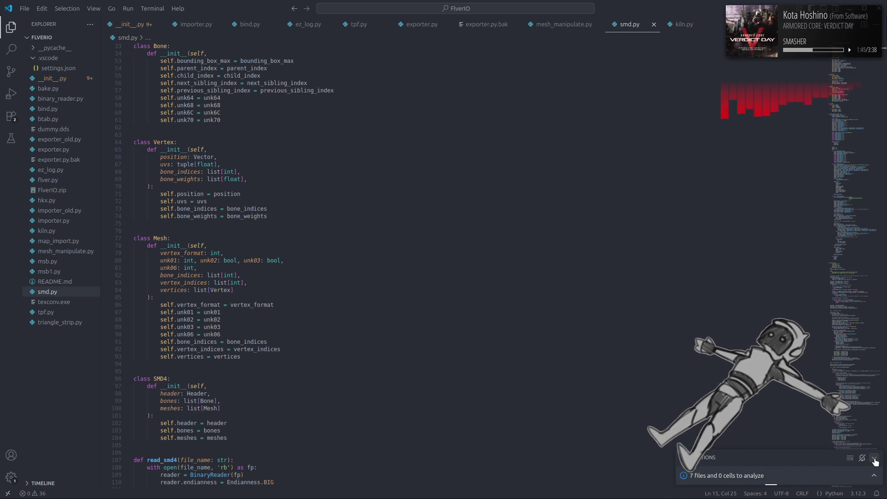
click(612, 362)
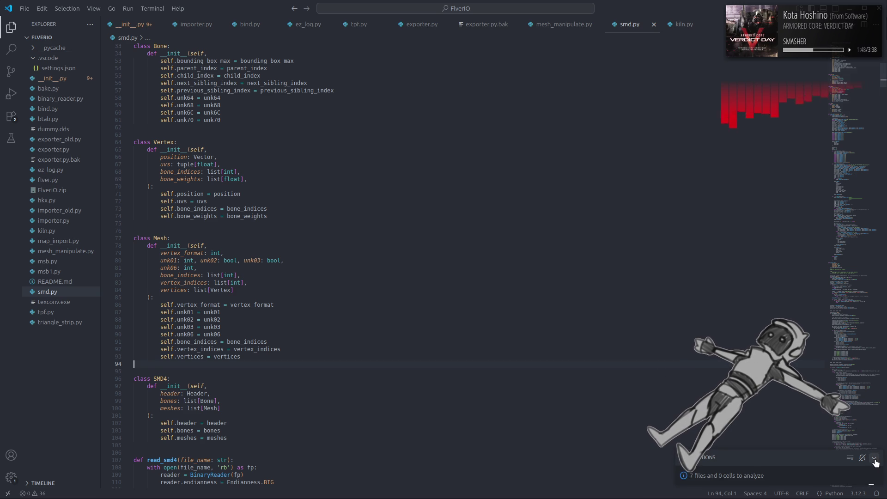
key(Escape)
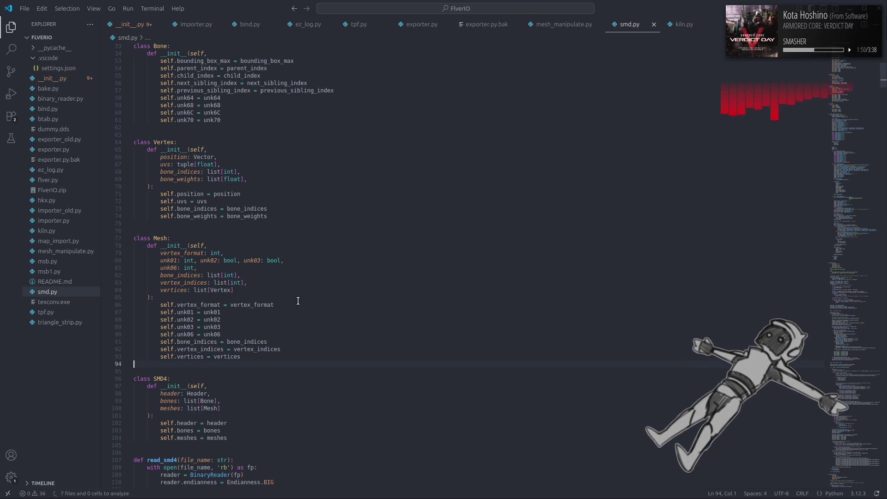
scroll(298, 300, down, 5)
scroll(298, 301, down, 4)
scroll(298, 300, down, 5)
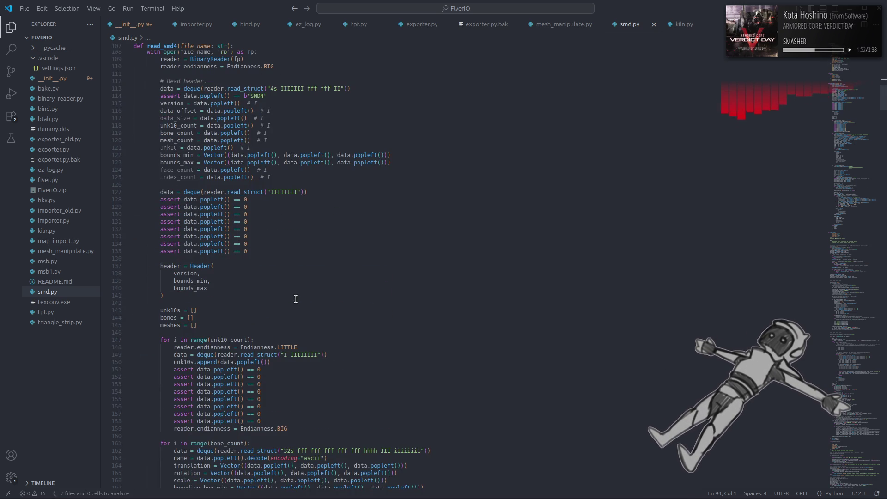
scroll(296, 299, down, 20)
scroll(295, 298, down, 20)
scroll(295, 298, up, 13)
scroll(294, 297, up, 13)
scroll(295, 297, down, 2)
scroll(294, 297, down, 2)
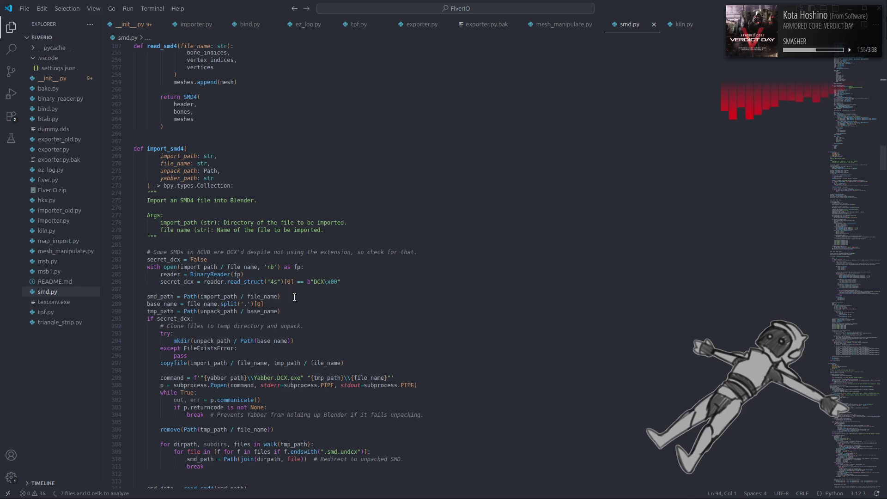
Paste the Yabber setup comment and yabber instance line after the import_smd4 docstring and save smd.py.
click(334, 237)
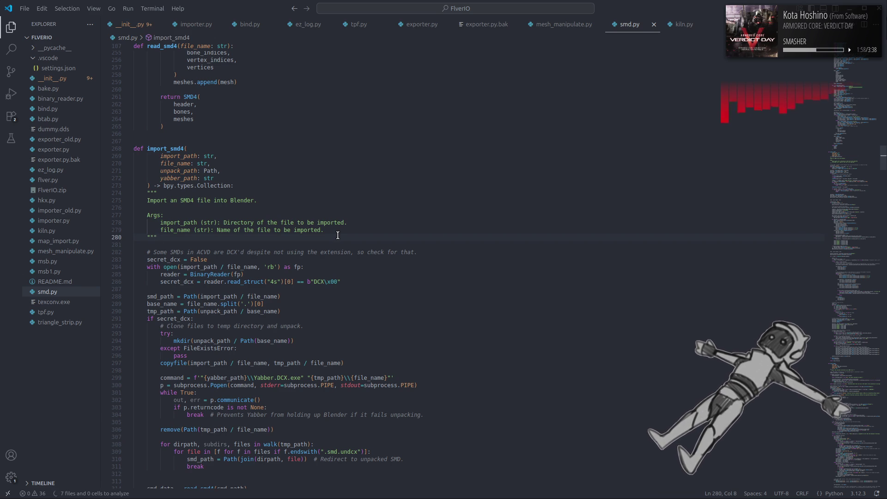
key(ctrl+v)
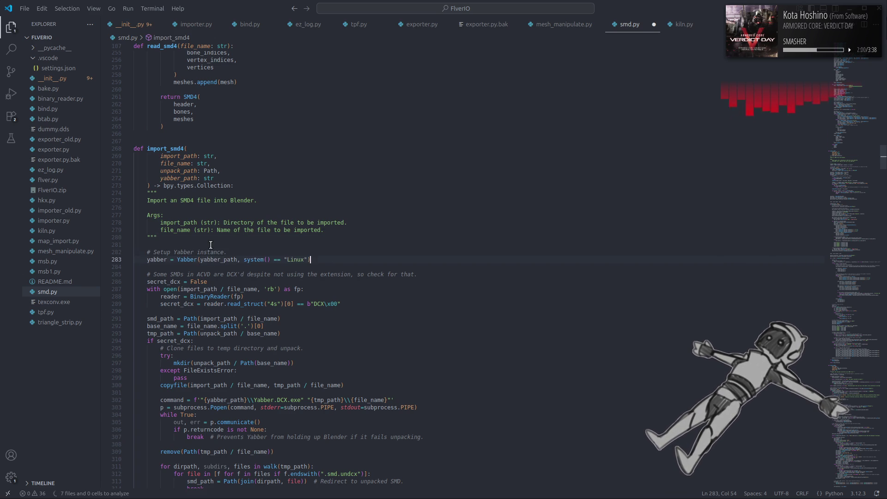
key(Up)
key(Up)
key(BackSpace)
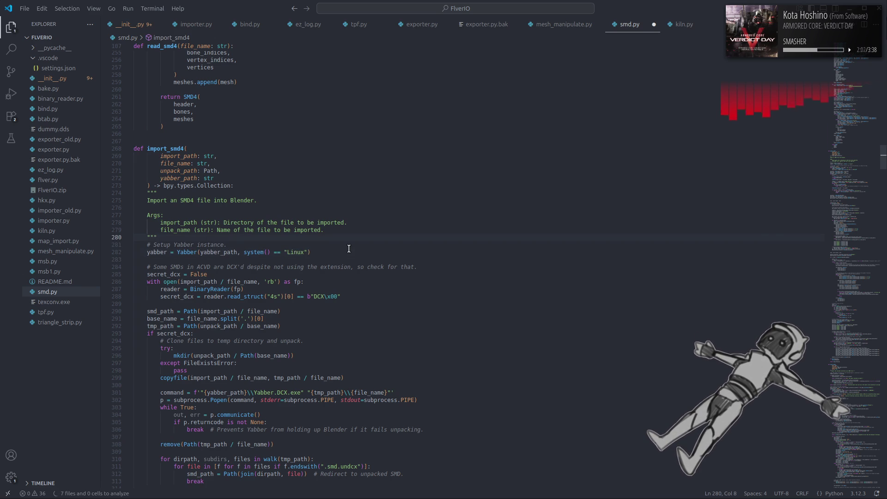
click(349, 249)
key(ctrl+s)
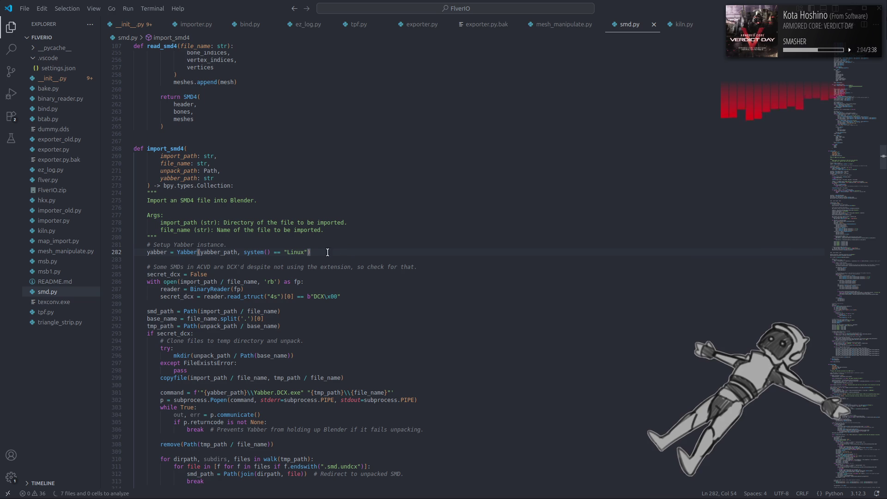
Look up importer.py's yabber.process call on line 230 and select it before returning to smd.py.
click(191, 24)
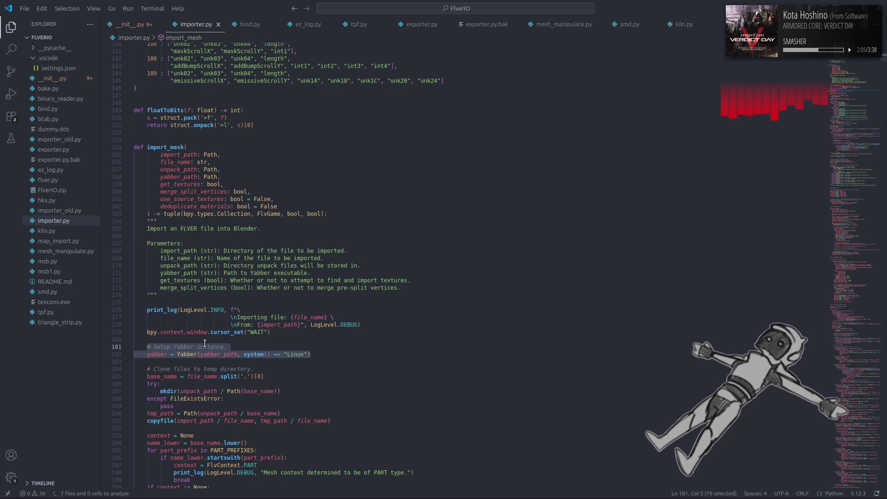
double_click(155, 354)
key(ctrl+f)
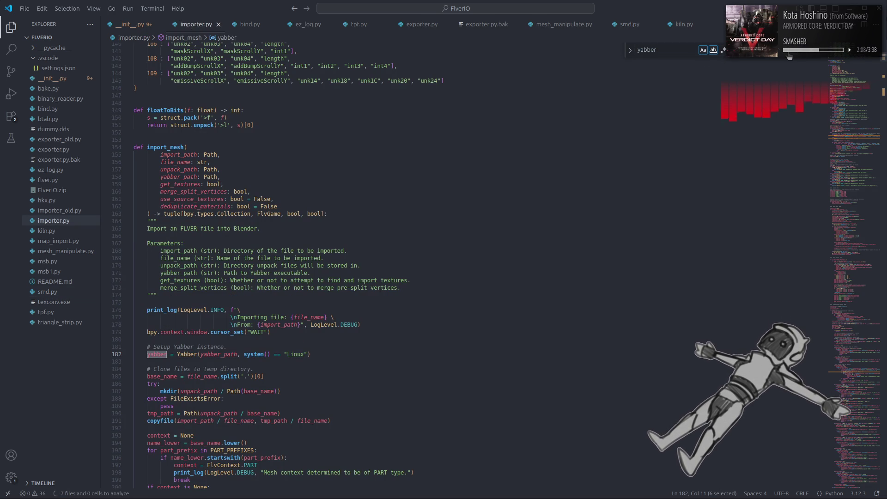
key(Return)
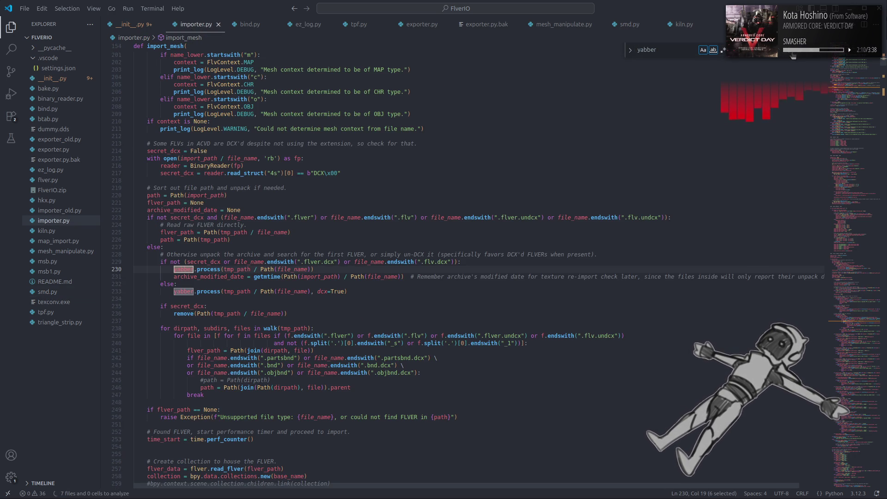
key(Escape)
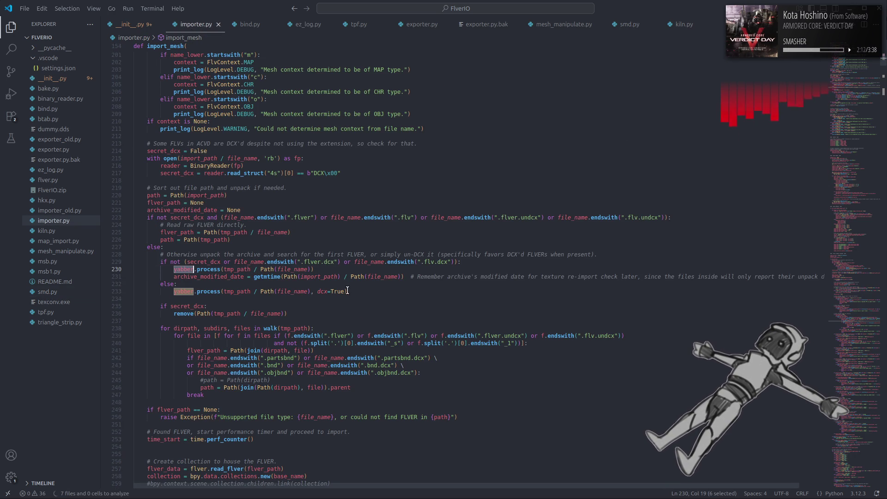
click(352, 291)
drag(317, 269, 174, 270)
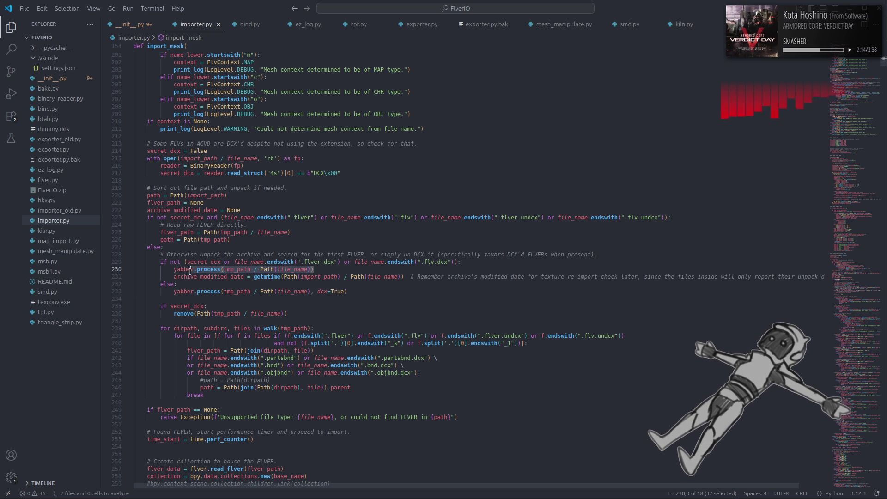
click(628, 25)
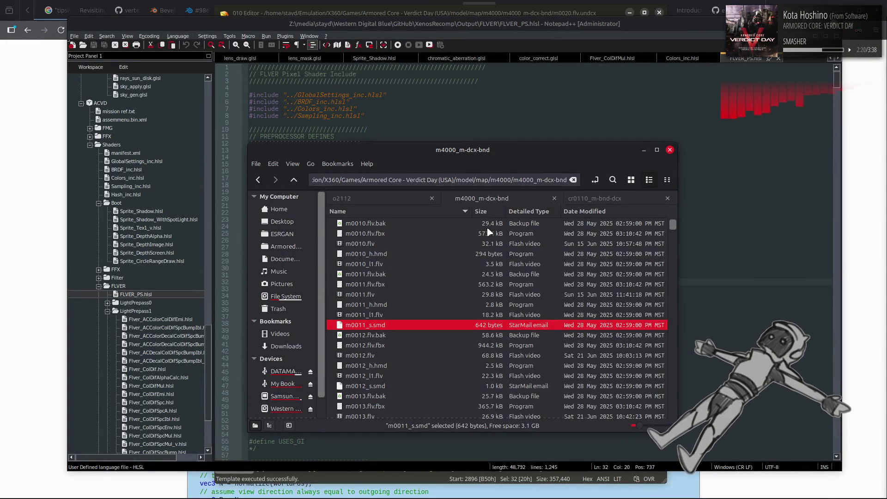
Bring Visual Studio Code back to the front from the application search.
key(super)
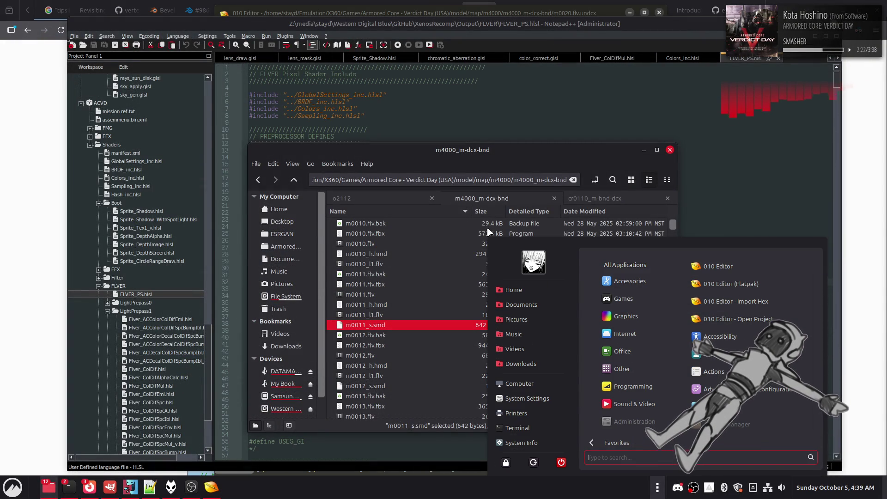
text(visual)
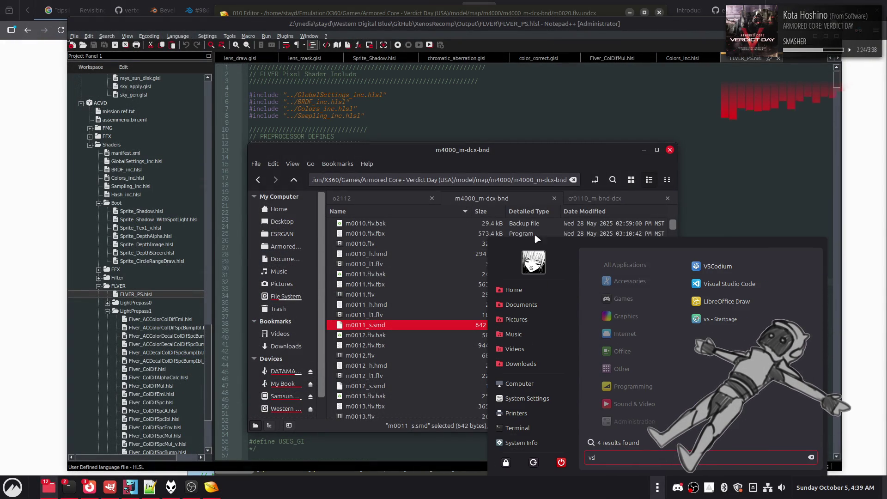
click(728, 284)
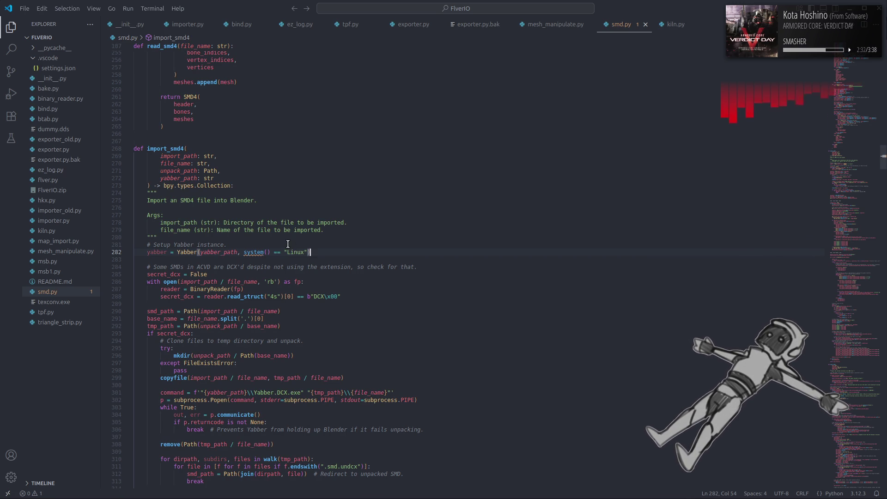
Replace the 'Args' heading in the import_smd4 docstring with 'Parameters', undoing a partial attempt first.
double_click(149, 216)
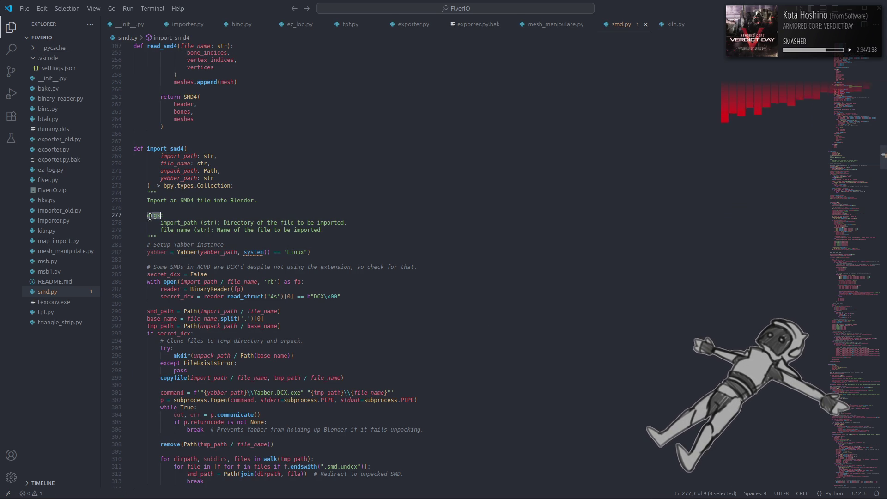
text(Para)
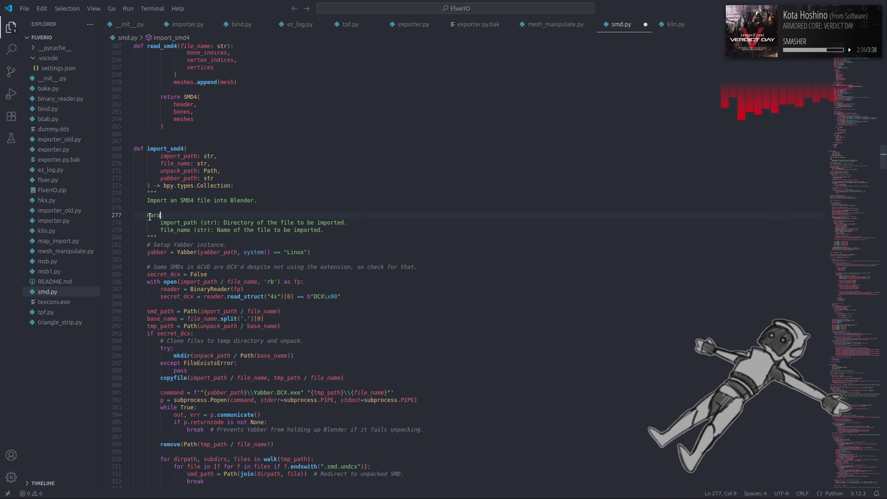
text(meters)
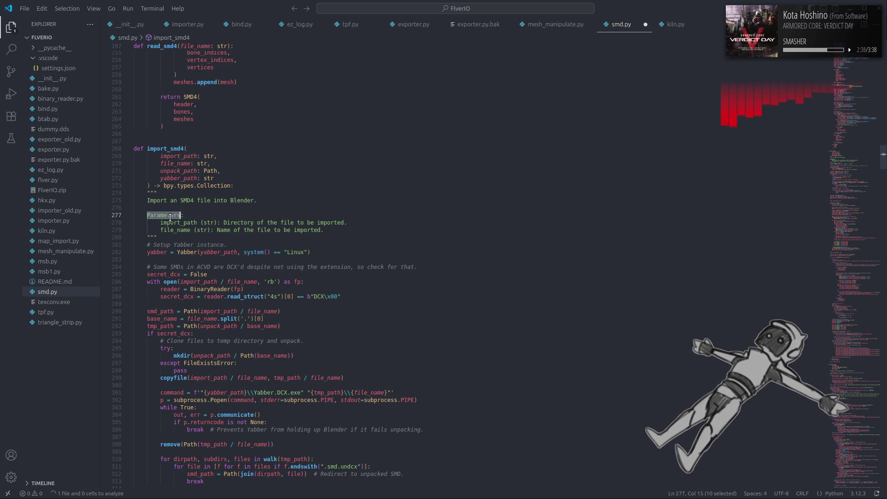
key(ctrl+z)
key(ctrl+f)
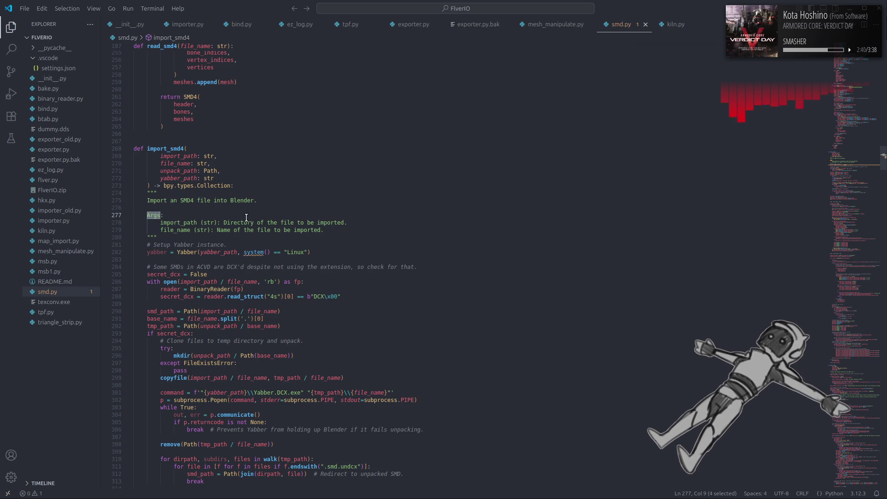
key(Escape)
key(Up)
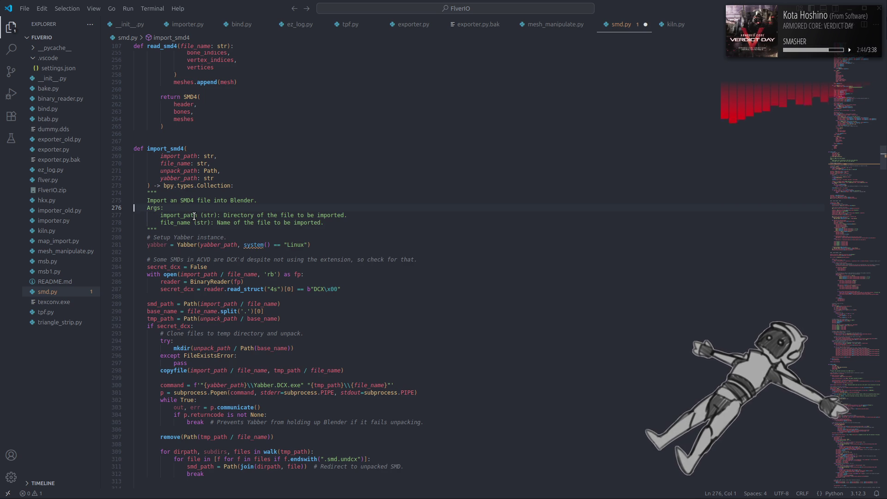
double_click(155, 216)
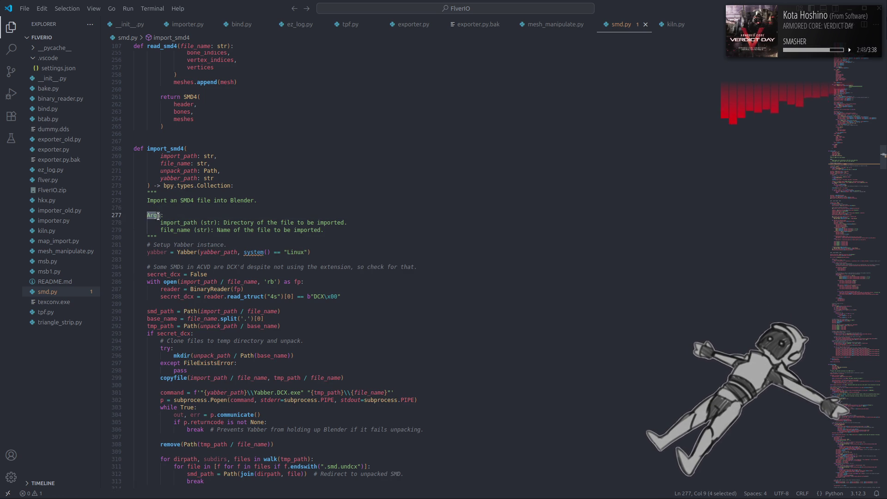
text(Parameters)
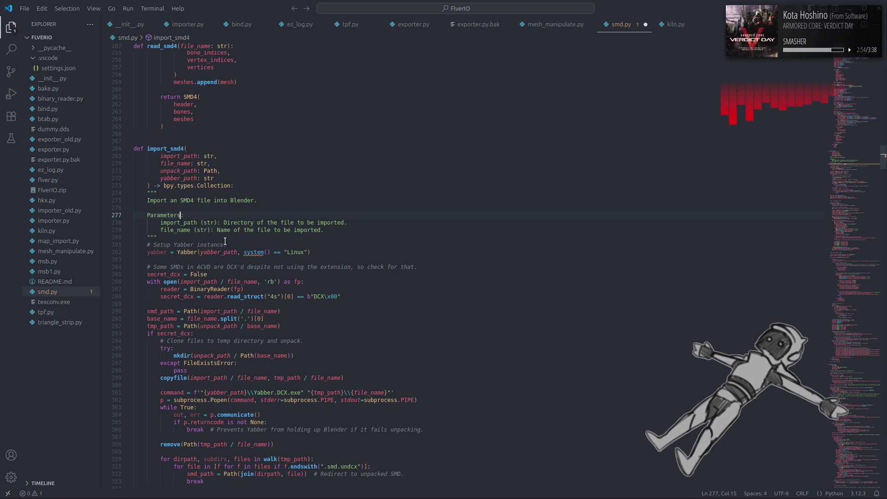
click(187, 24)
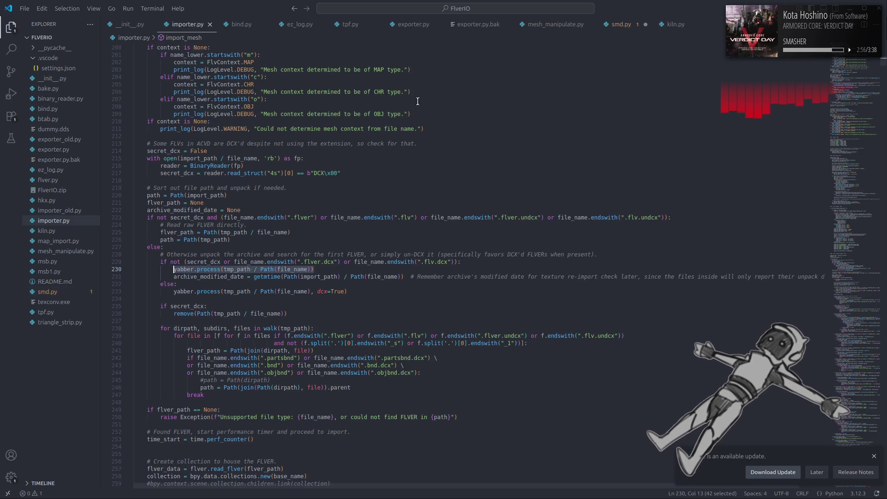
scroll(457, 188, up, 20)
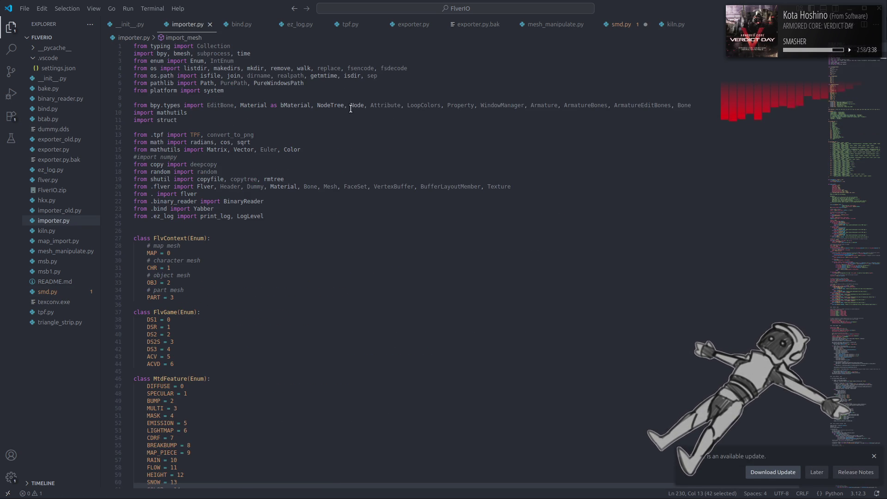
Copy 'from platform import system' from importer.py and start a new line 12 for it after smd.py's os.path import.
drag(229, 91, 123, 90)
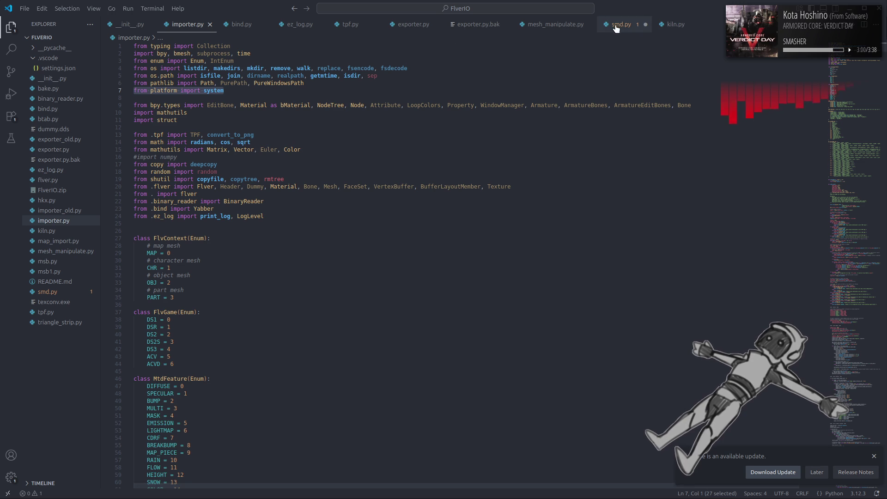
click(621, 23)
scroll(451, 121, up, 20)
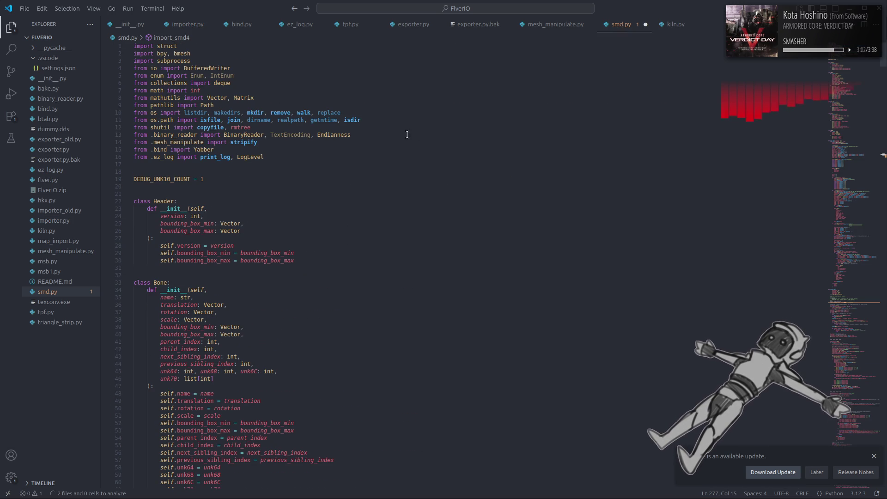
click(874, 456)
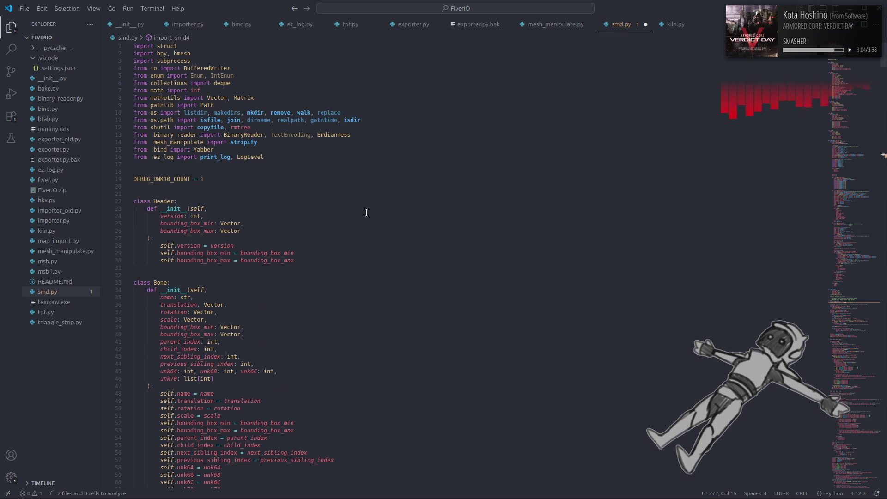
click(362, 120)
key(Return)
text(from platform import system)
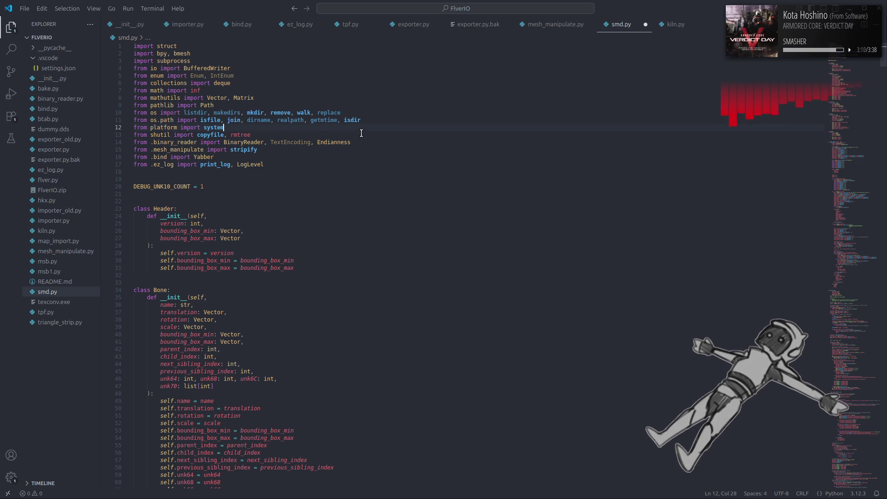
scroll(275, 147, down, 10)
scroll(275, 146, down, 15)
scroll(276, 147, down, 15)
scroll(274, 149, down, 20)
scroll(274, 150, down, 4)
scroll(274, 149, down, 20)
scroll(273, 150, down, 4)
scroll(272, 150, down, 2)
scroll(271, 150, up, 15)
scroll(272, 150, up, 3)
scroll(272, 150, down, 4)
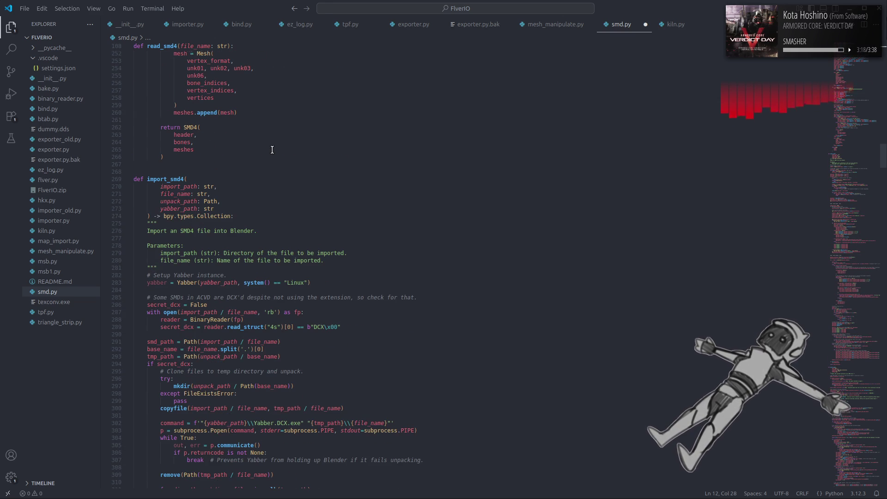
scroll(272, 150, down, 4)
double_click(157, 189)
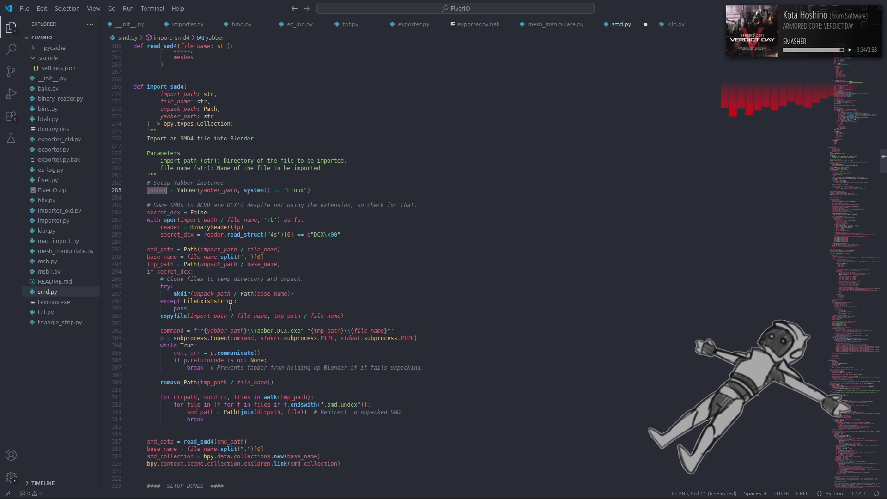
double_click(173, 330)
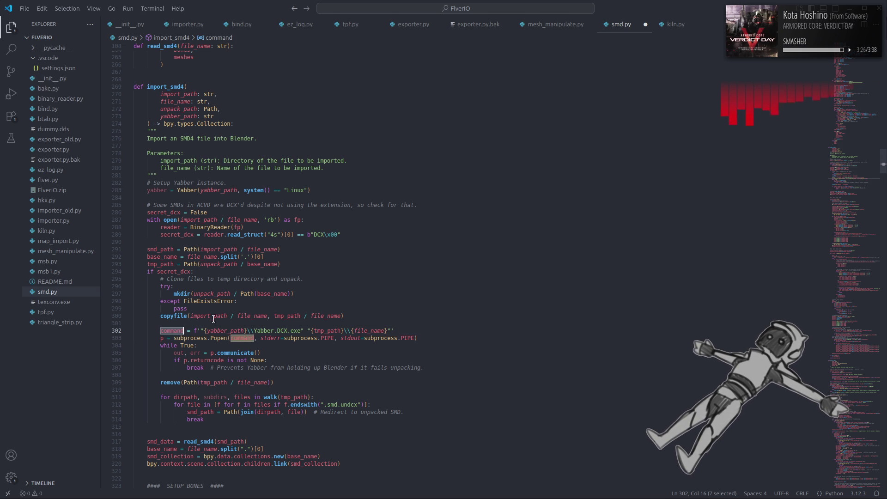
double_click(201, 339)
key(ctrl+f)
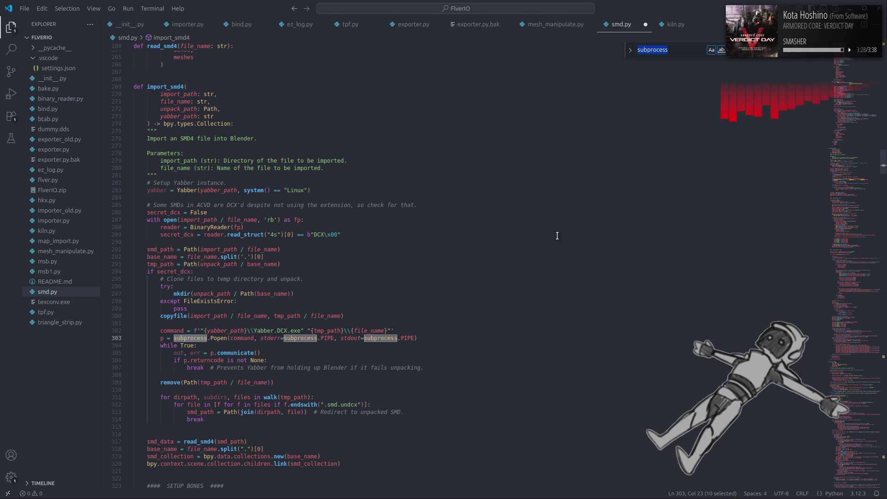
key(Return)
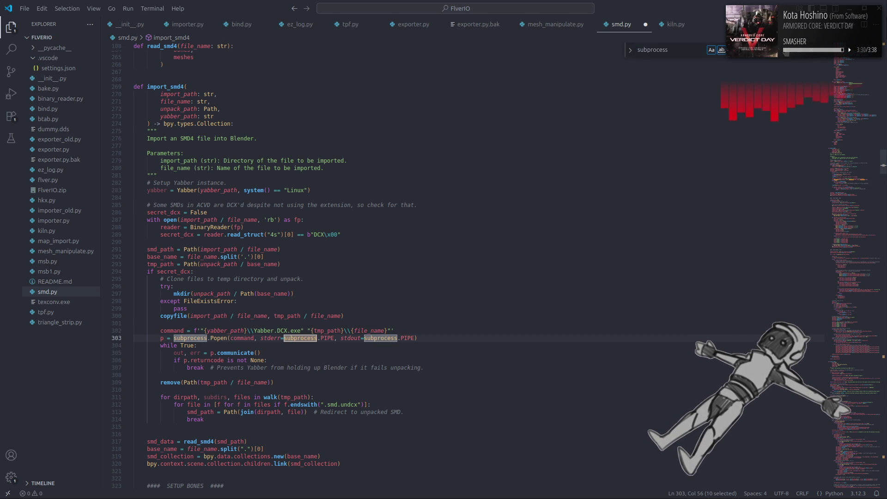
key(Return)
key(Return)
key(Return)
key(Return)
key(Return)
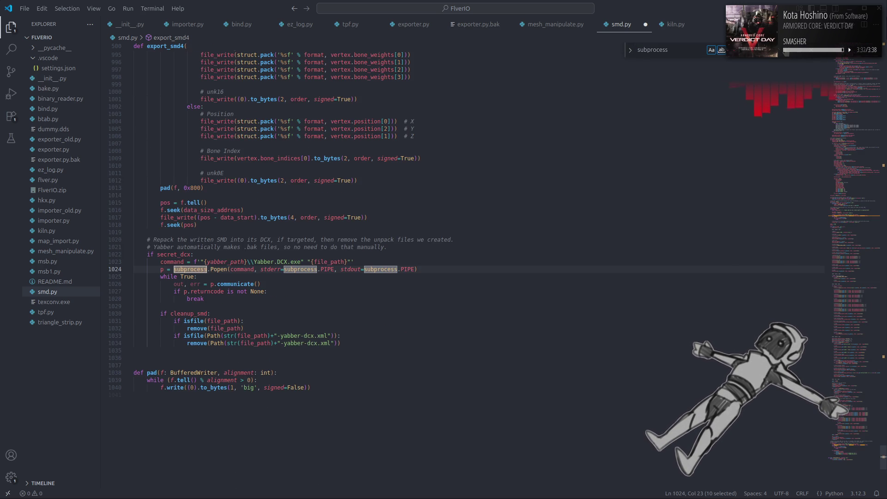
key(Return)
key(Return)
key(Return)
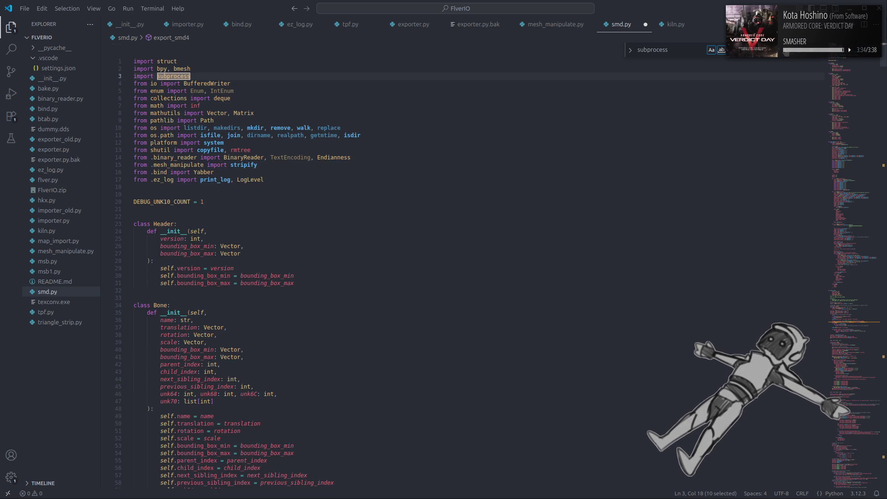
key(Return)
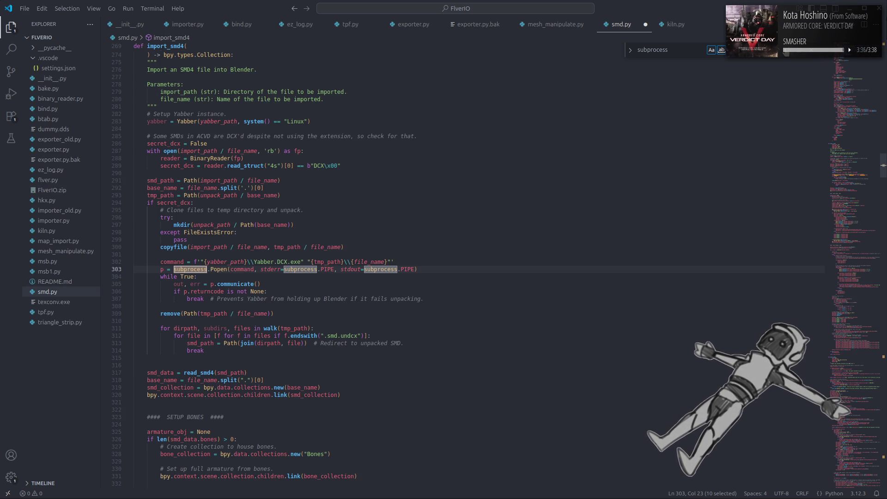
key(Escape)
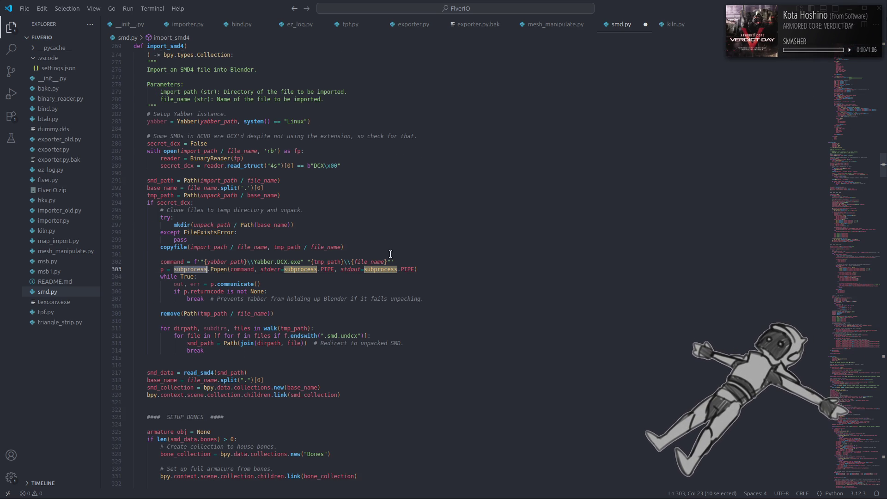
Insert an empty yabber.process() call on a new line above the Yabber command in import_smd4.
click(207, 255)
key(Return)
text(yabber.p)
key(Tab)
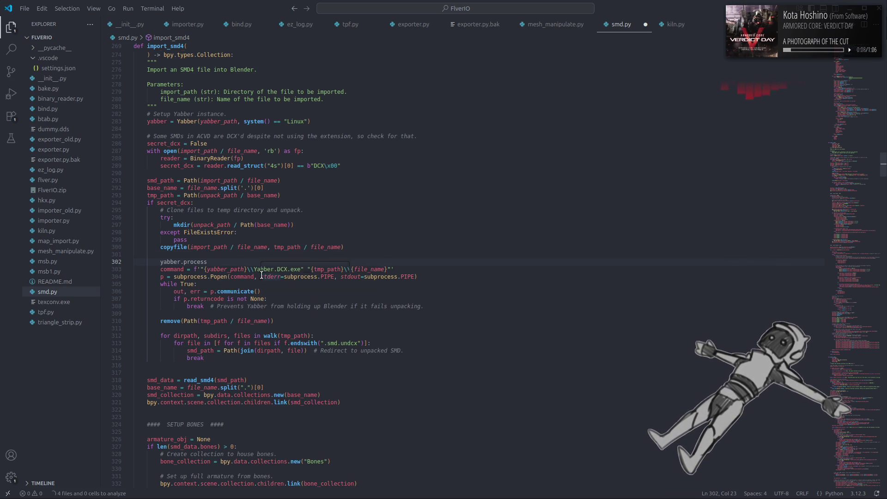
text(()
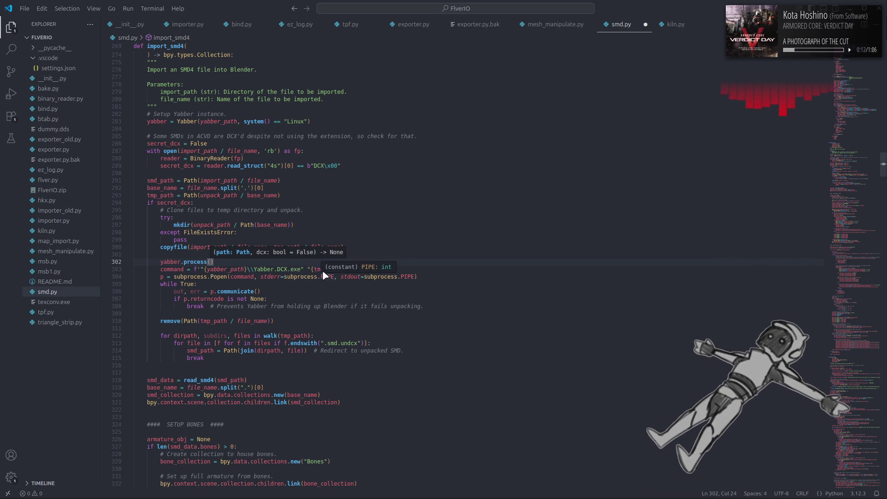
key(Down)
key(Down)
key(Down)
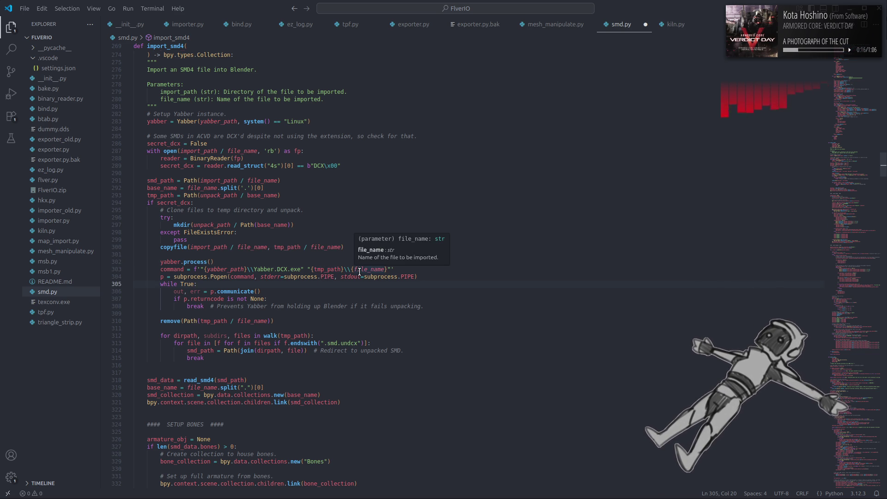
Review importer.py's yabber.process calls in import_mesh, then select the path parts of smd.py's Yabber command.
click(184, 26)
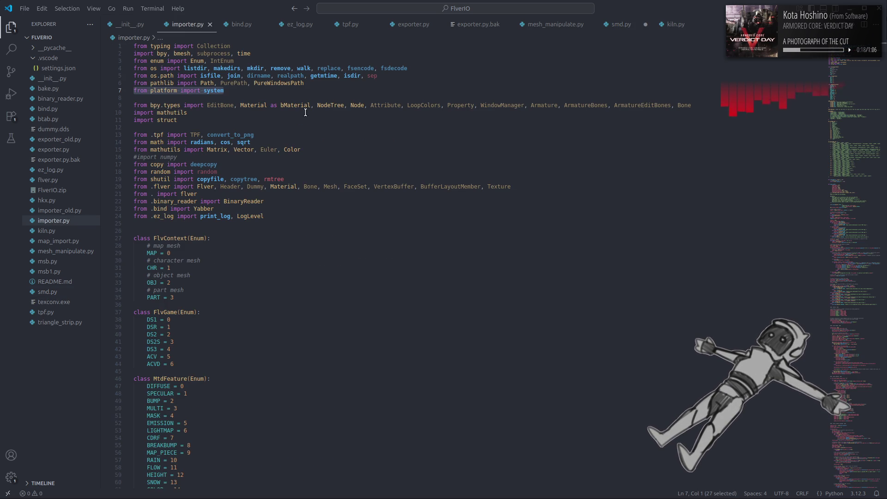
double_click(203, 209)
key(ctrl+f)
key(Return)
key(Escape)
double_click(157, 351)
key(ctrl+f)
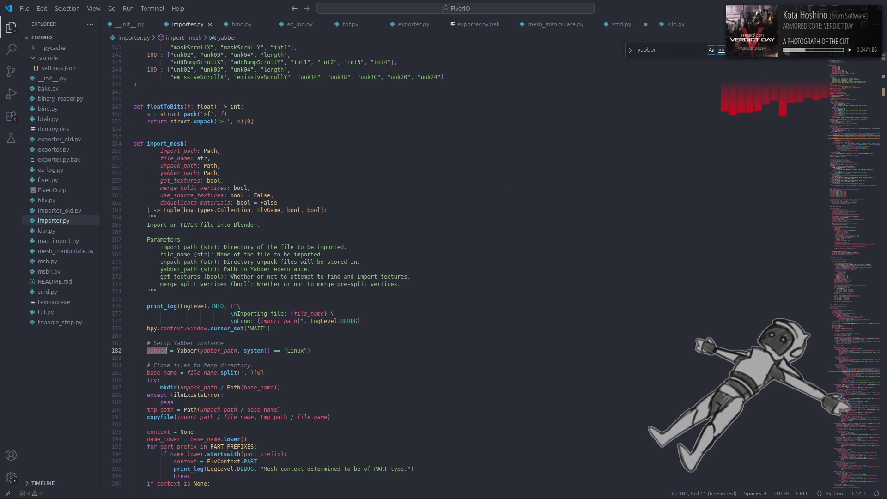
key(Return)
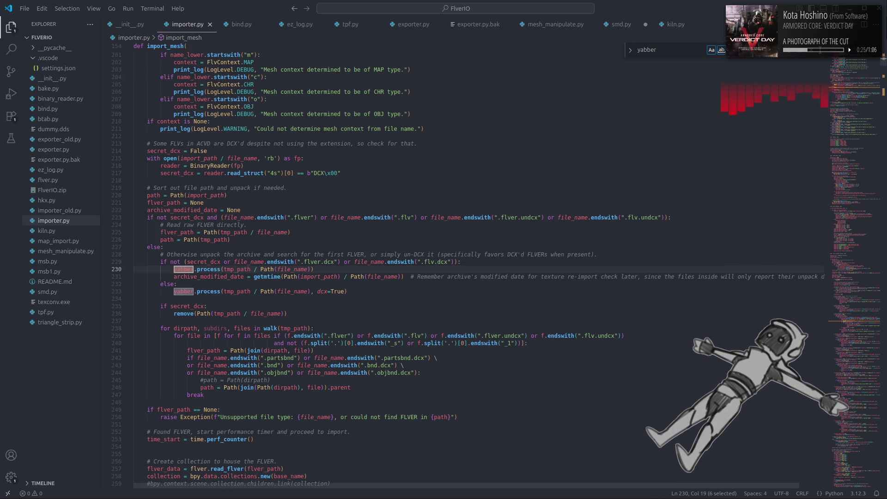
key(Escape)
click(613, 24)
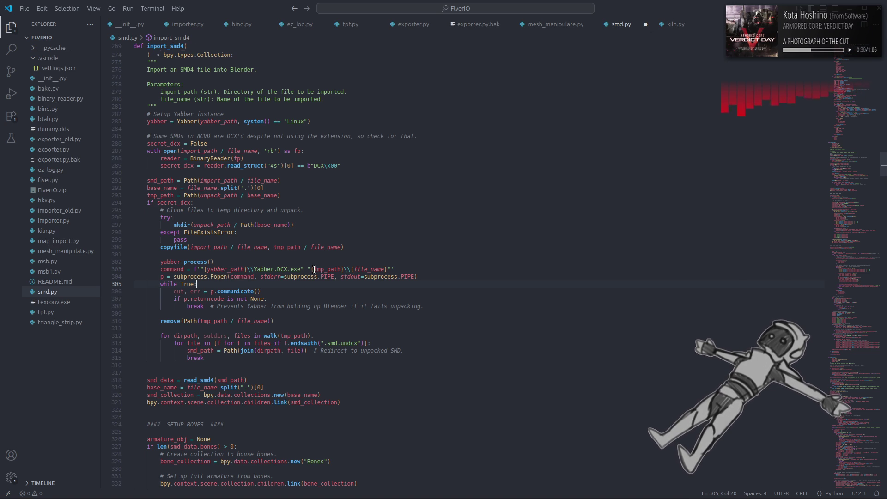
drag(314, 269, 383, 269)
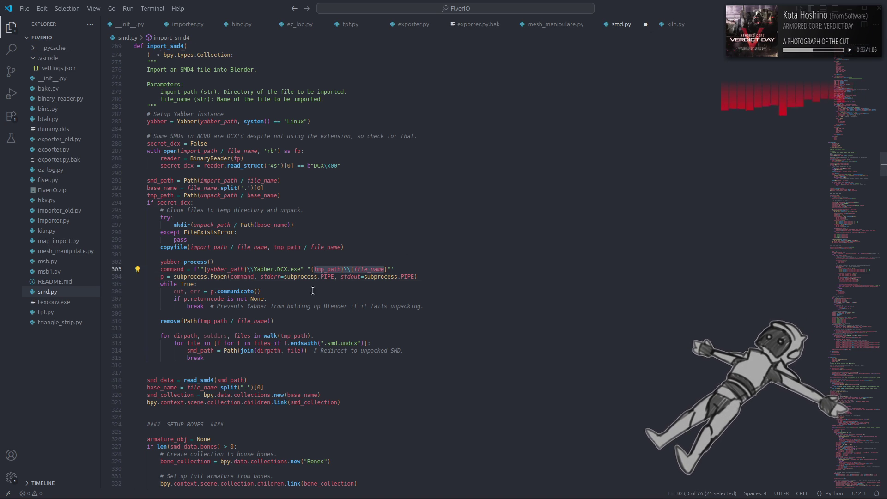
Make the process call's argument tmp_path / Path(file_name), removing the spaces and backslashes.
click(210, 262)
text(tmp_path \\ file_name)
click(246, 262)
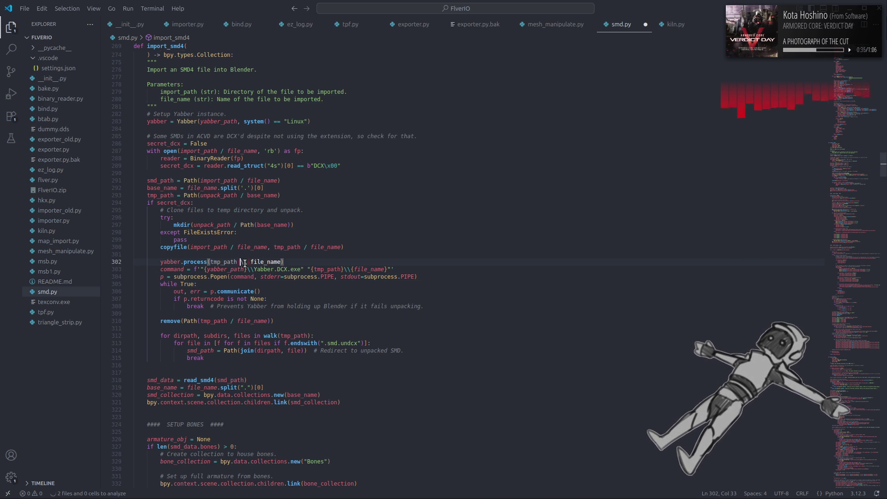
key(Delete)
key(Left)
key(Left)
key(BackSpace)
key(Right)
key(Right)
key(BackSpace)
key(BackSpace)
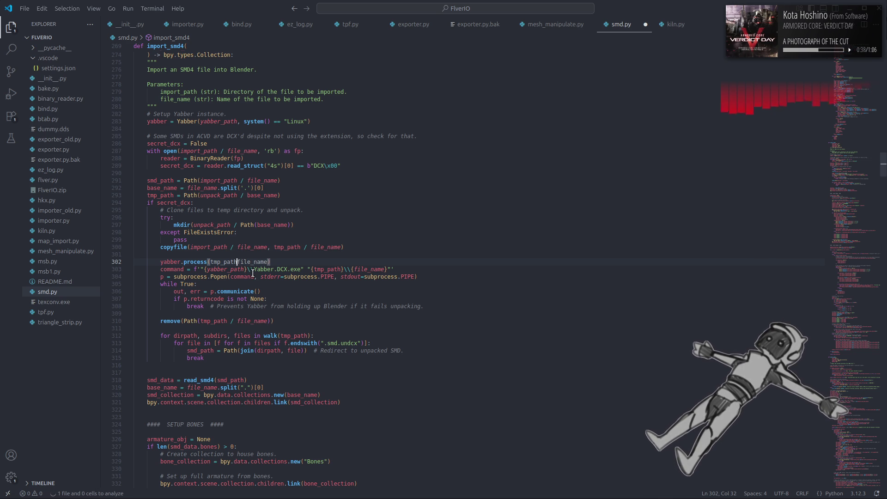
text(/ Path()
key(ctrl+Right)
text())
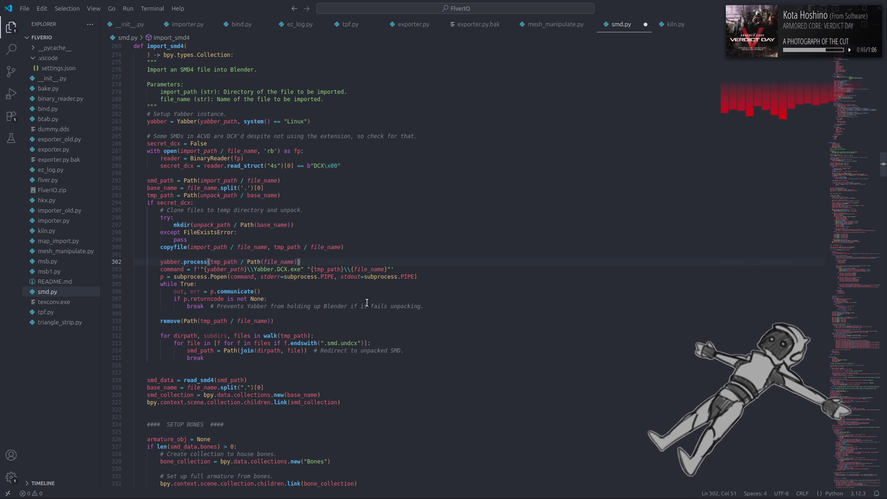
Delete the old subprocess command and wait-loop lines and finish the call with dcx=True.
drag(426, 305, 34, 271)
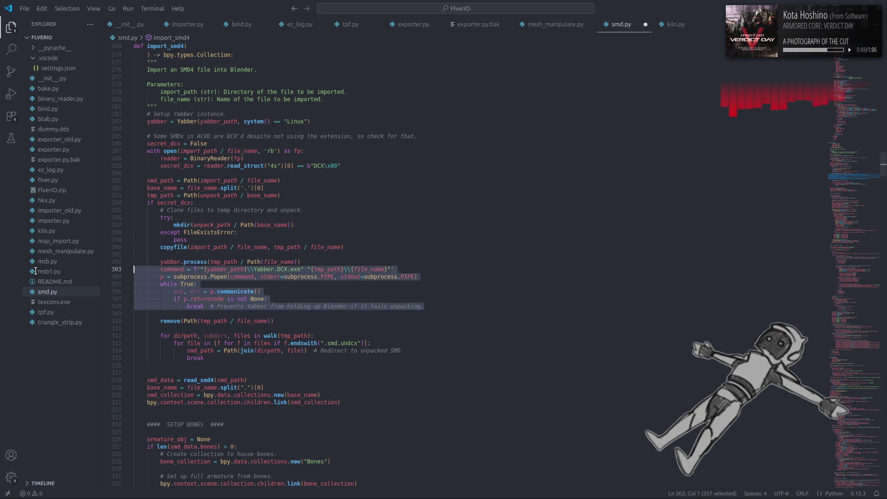
key(BackSpace)
click(298, 262)
text(, dcx=)
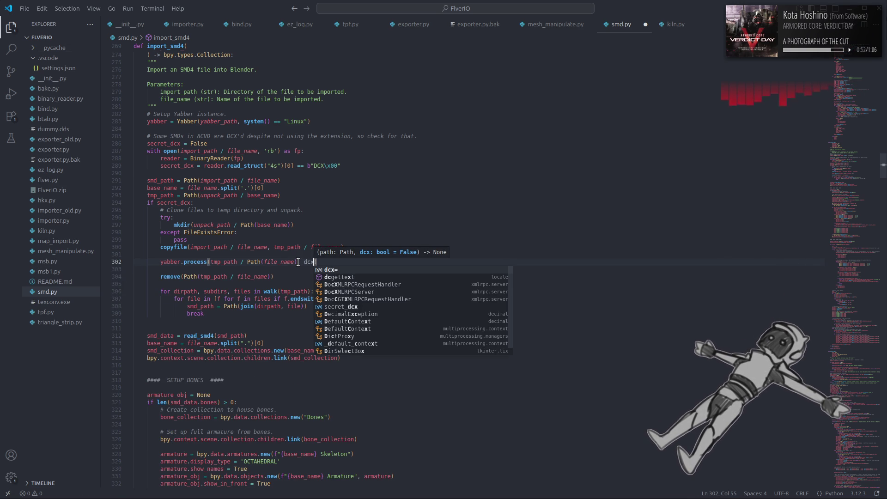
text(Tru)
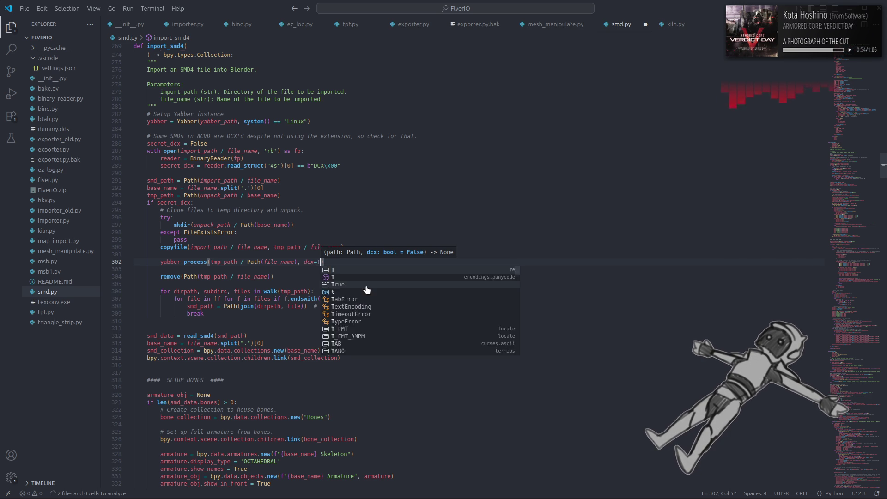
text(e)
click(352, 212)
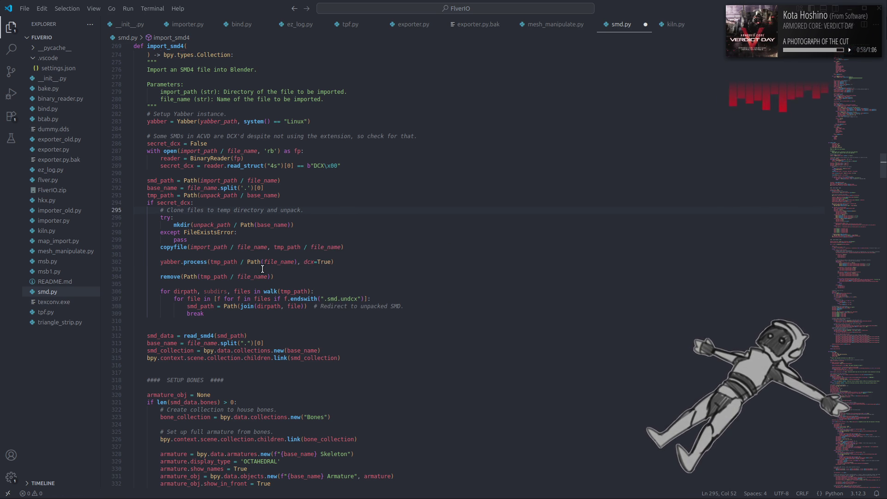
drag(158, 264, 400, 260)
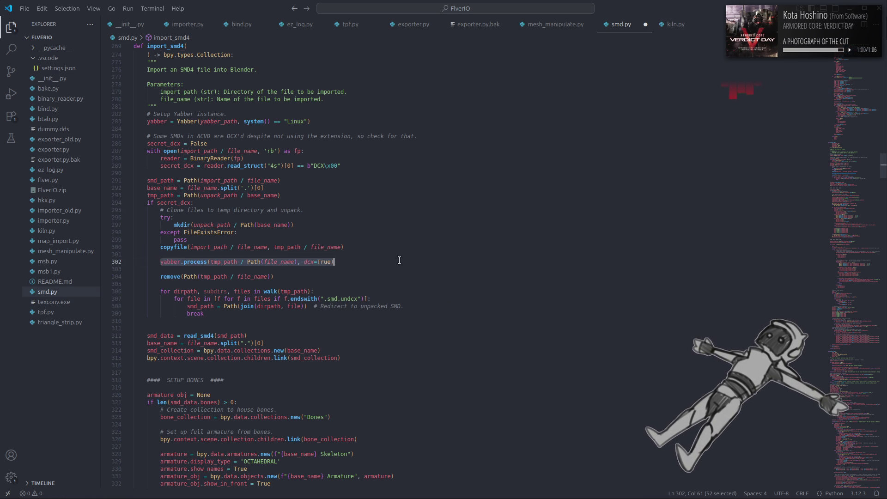
click(339, 269)
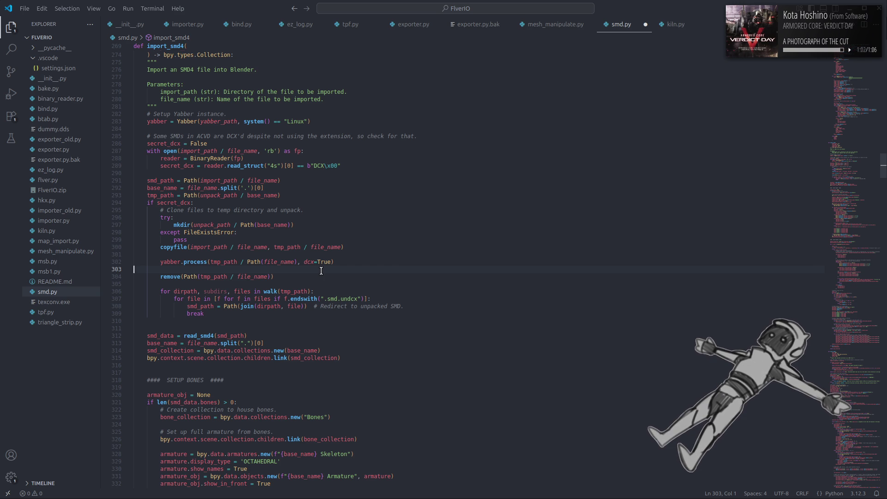
Search smd.py for remaining yabber and subprocess occurrences.
key(ctrl+f)
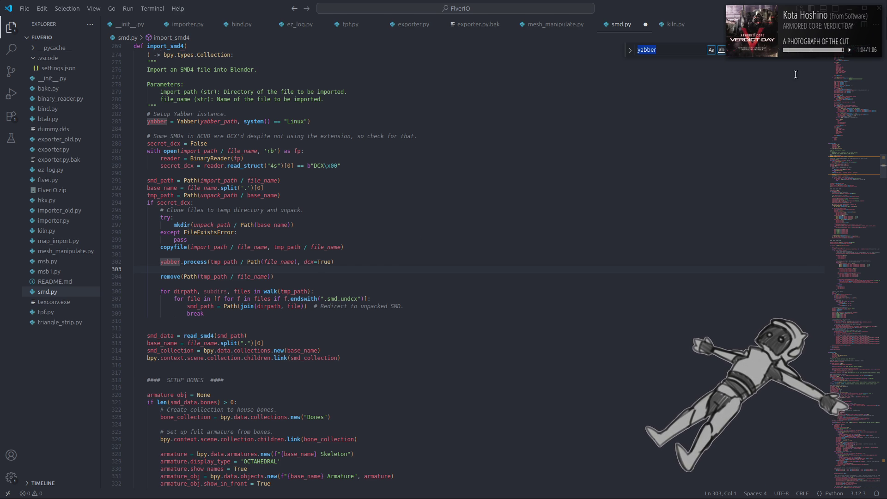
key(Escape)
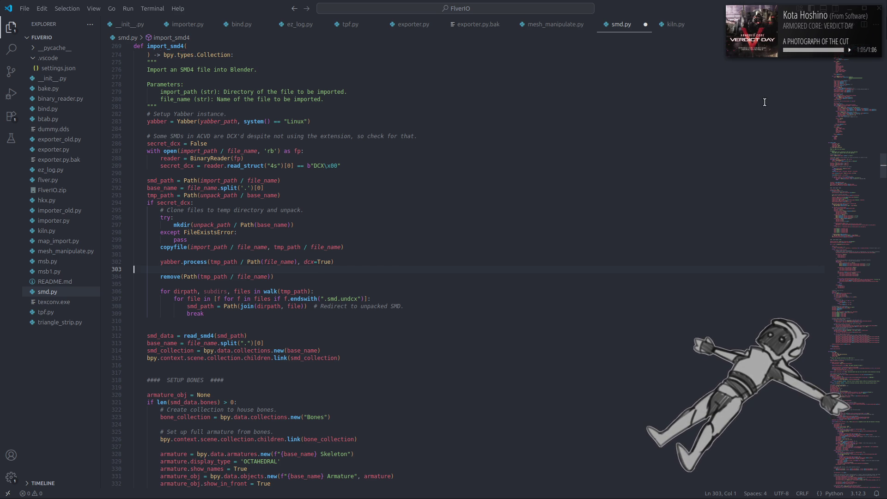
key(Left)
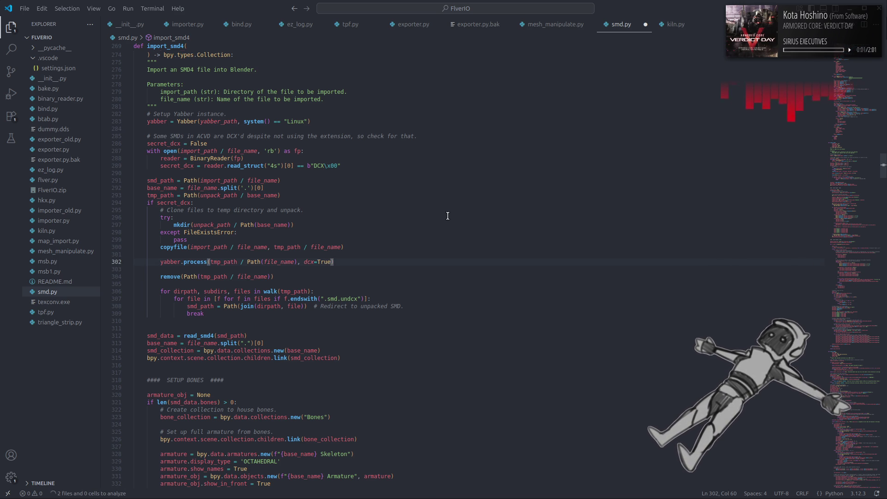
key(ctrl+f)
text(sub)
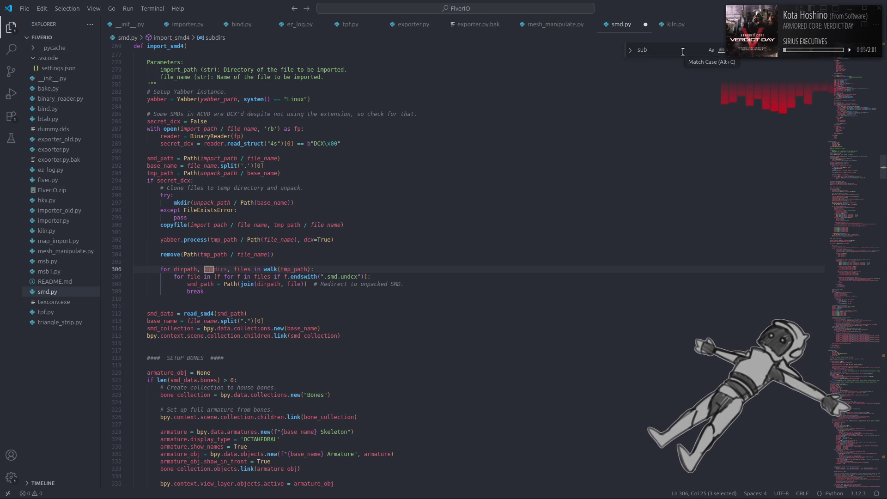
text(p)
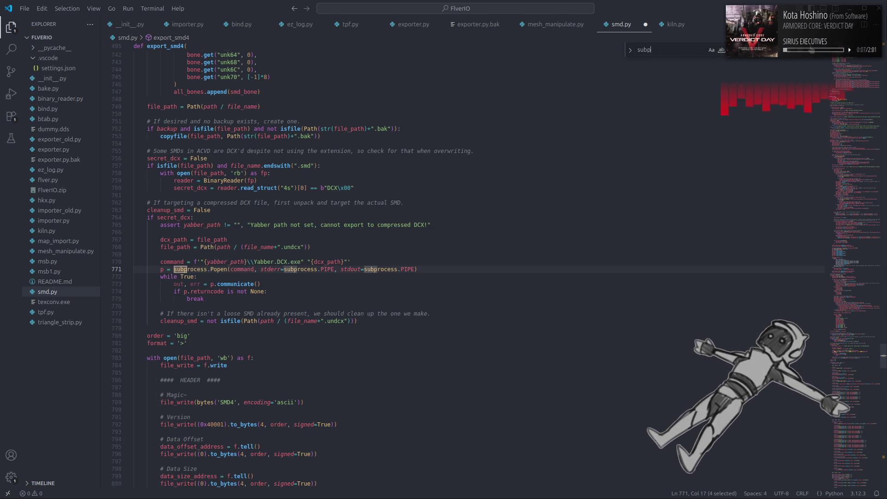
Insert a yabber.process(dcx_path, dcx=True) call above the old command in the unpack block.
key(Escape)
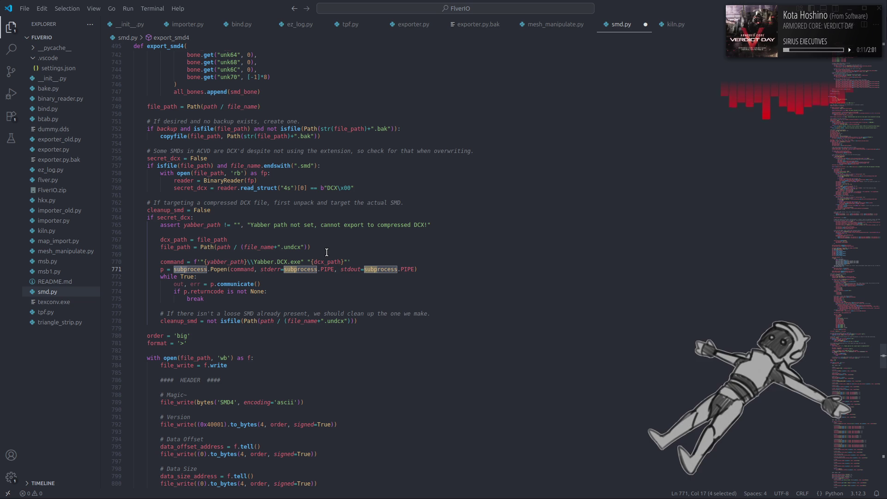
click(326, 253)
key(Return)
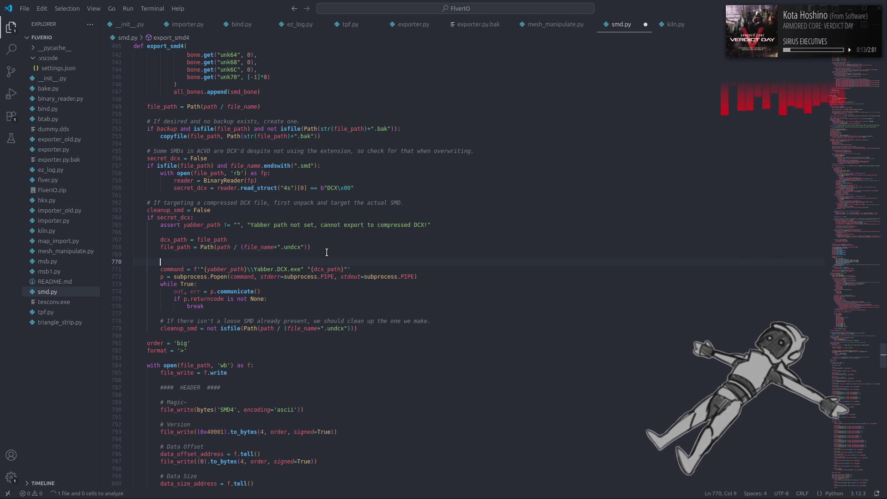
key(Tab)
click(326, 269)
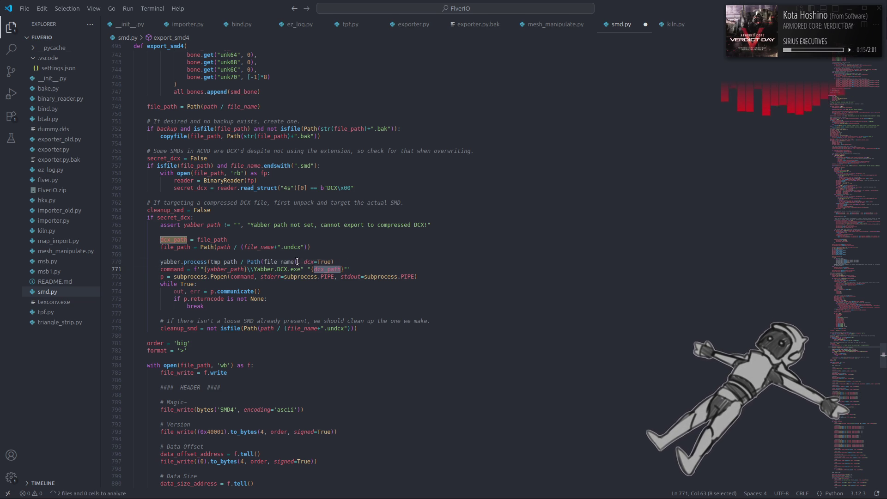
drag(297, 263, 220, 262)
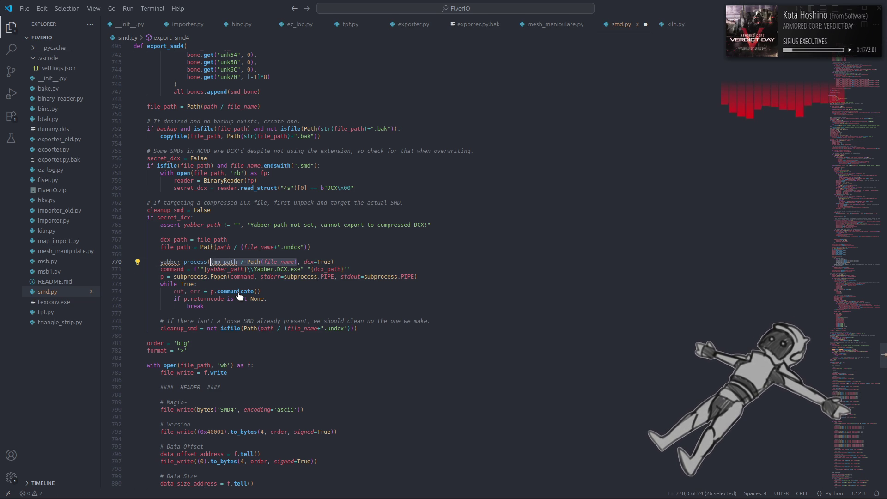
text(dcx_path)
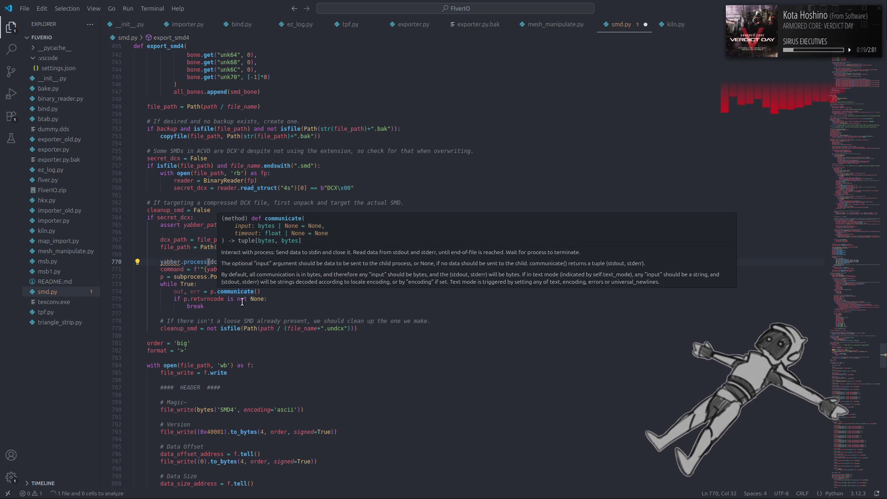
click(249, 309)
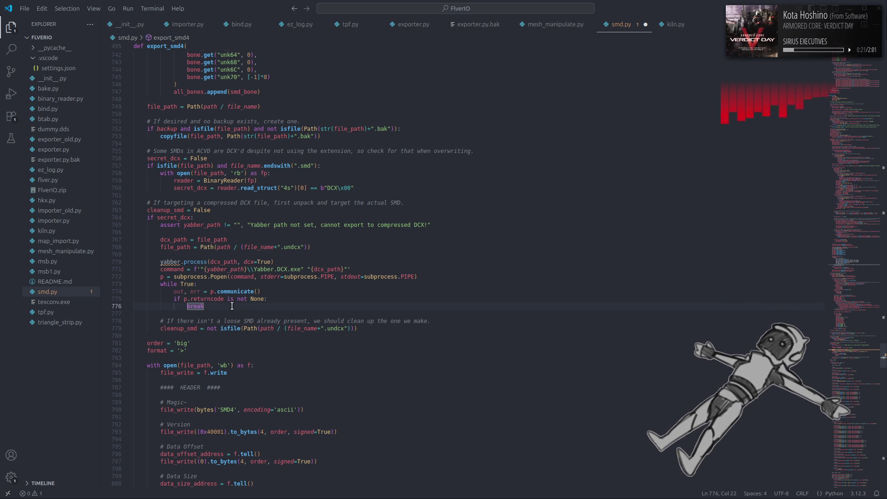
Review the new line and delete the old subprocess command and wait loop.
drag(281, 261, 157, 264)
key(ctrl+c)
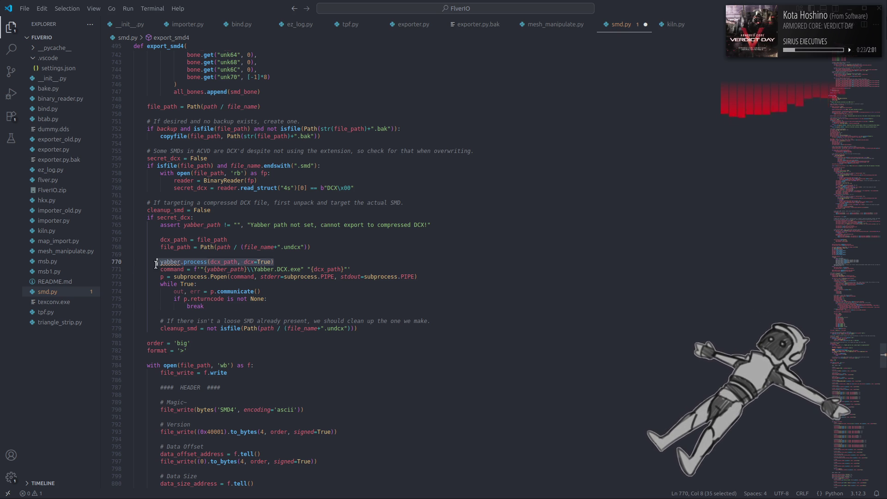
click(213, 305)
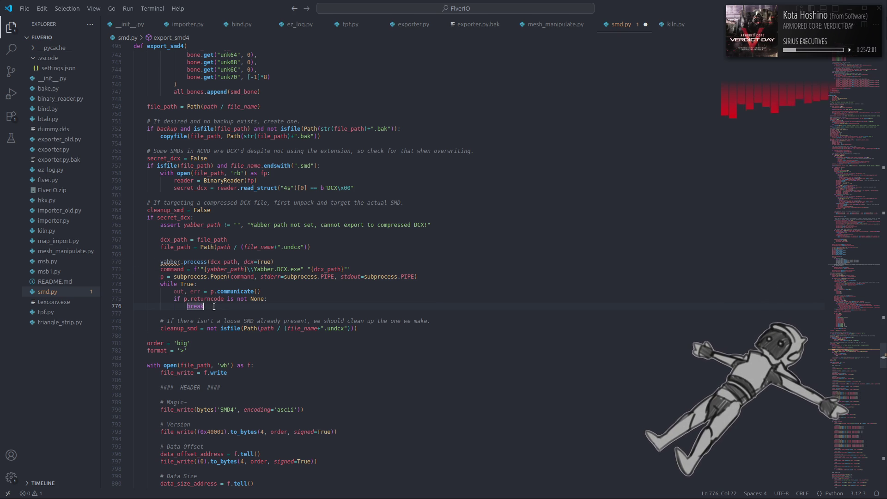
drag(214, 305, 134, 269)
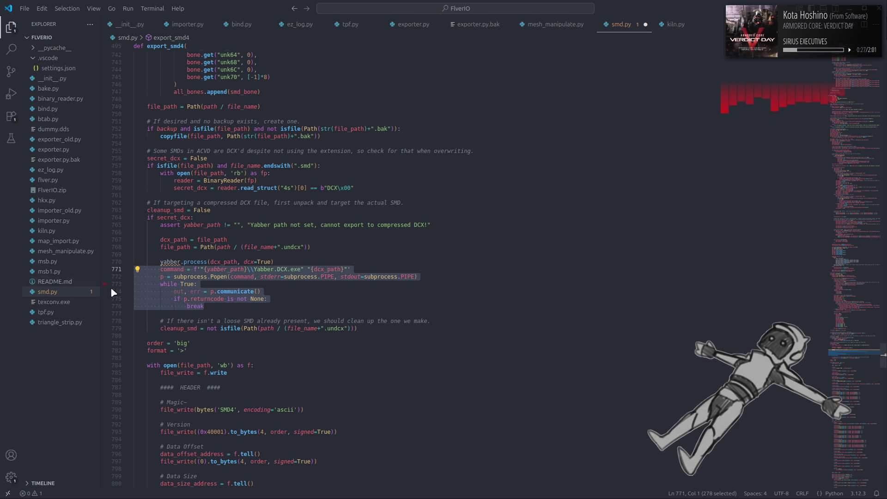
key(BackSpace)
key(BackSpace)
Add yabber.process(file_path, dcx=True) under if secret_dcx in the repack block.
key(ctrl+f)
key(Return)
key(Escape)
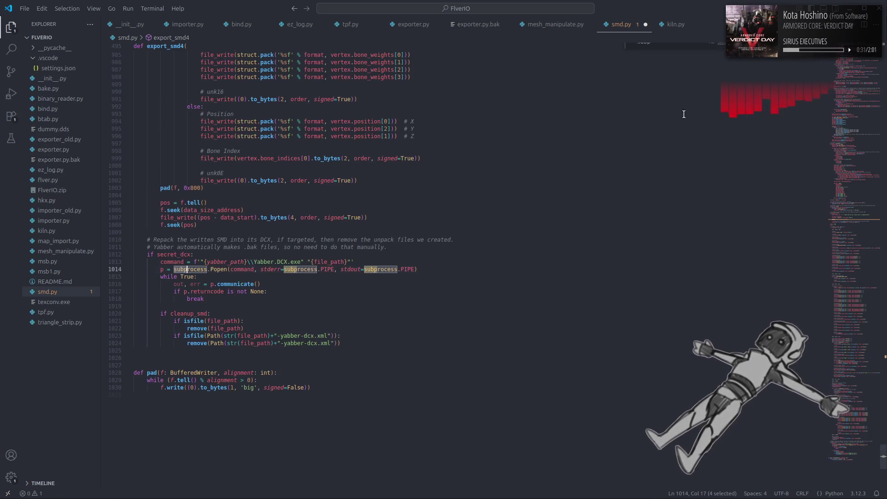
click(272, 256)
key(Return)
key(ctrl+v)
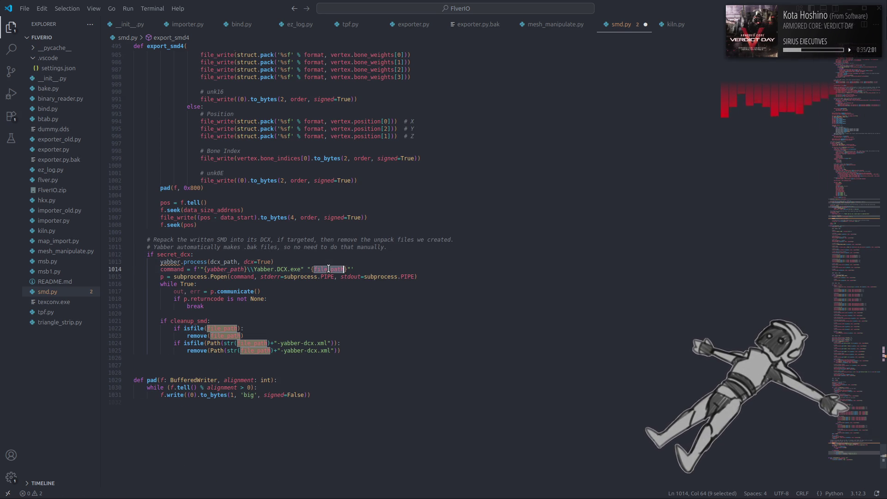
double_click(223, 263)
text(file_path)
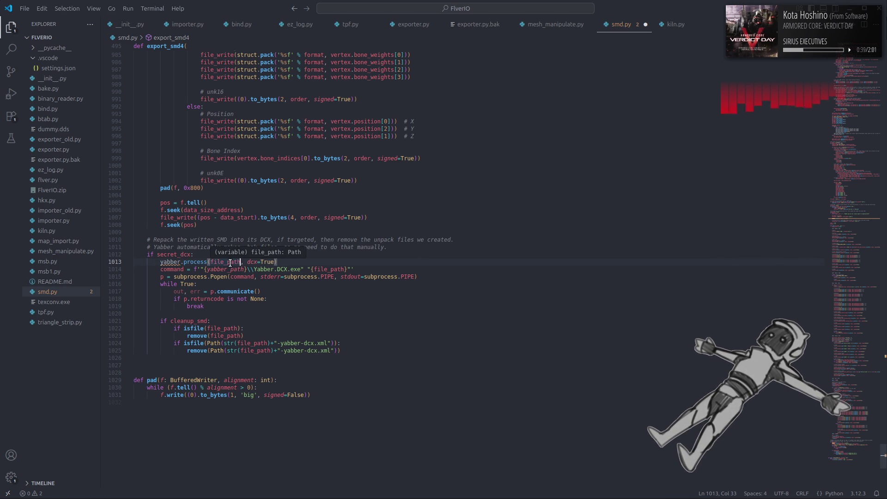
Delete the repack subprocess lines and search 'yabber' through to import_smd4.
drag(221, 310, 137, 271)
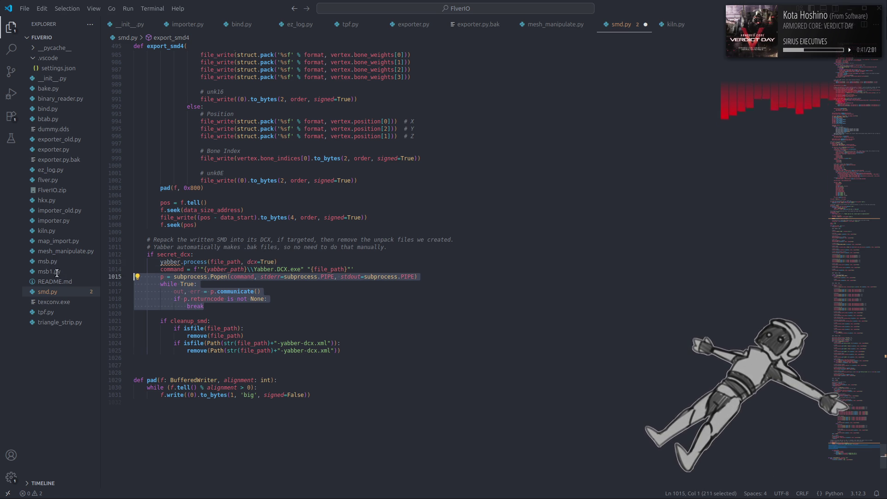
key(BackSpace)
double_click(170, 262)
key(ctrl+f)
key(Return)
key(Return)
key(Return)
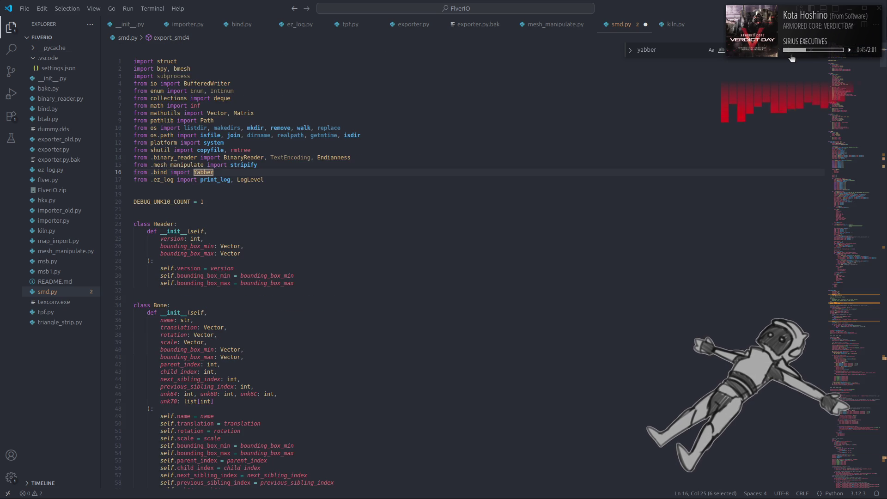
key(Return)
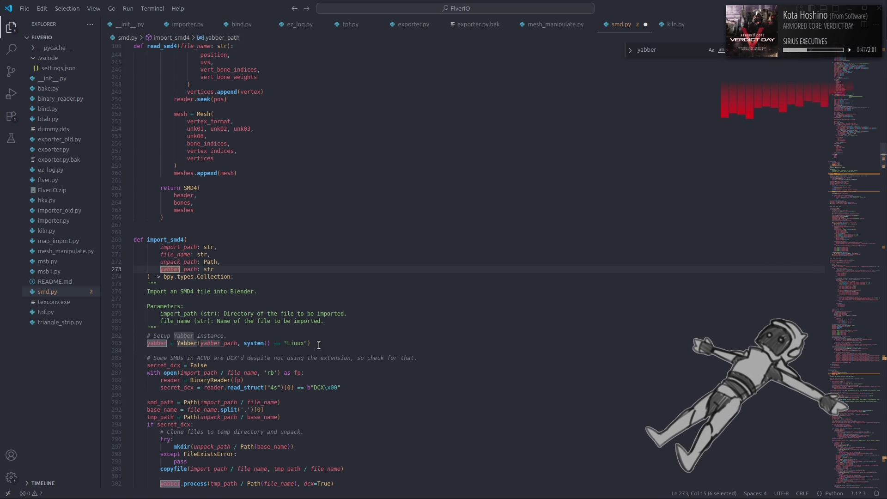
Copy import_smd4's '# Setup Yabber instance.' lines into export_smd4 after its docstring and save.
drag(311, 344, 146, 335)
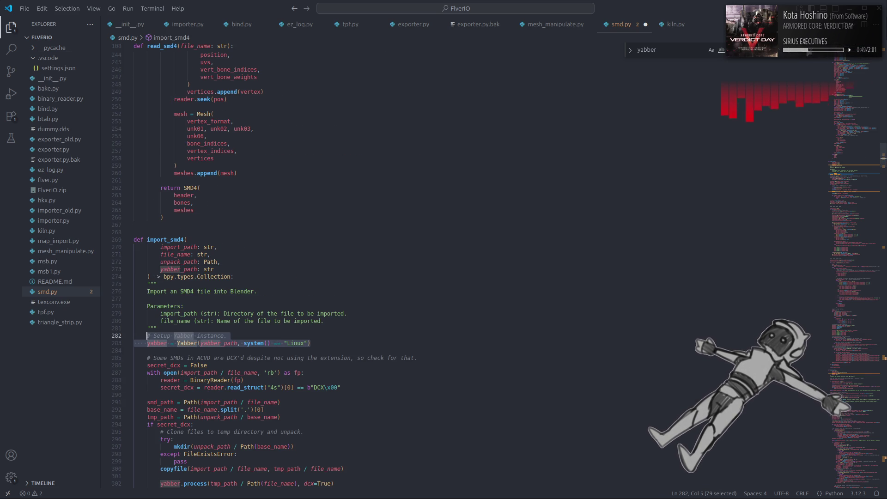
drag(852, 146, 840, 228)
scroll(840, 229, down, 10)
scroll(840, 232, down, 5)
click(335, 198)
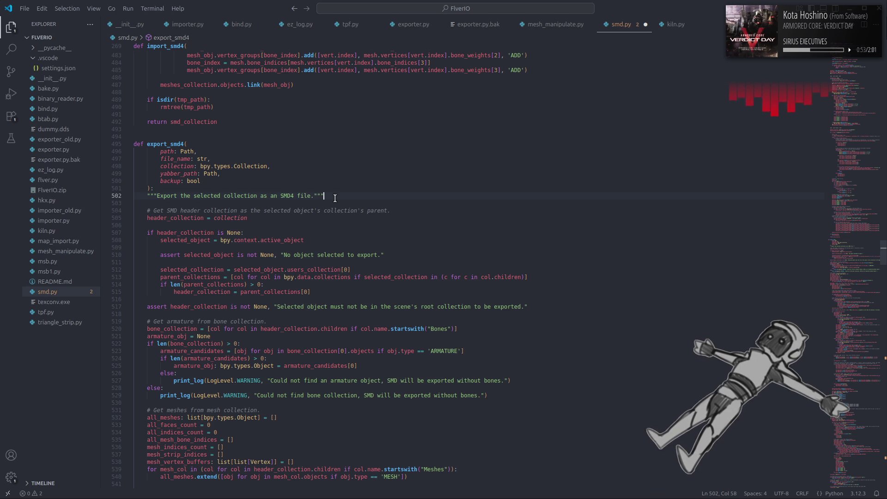
key(Return)
text(# Setup Yabber instance.     yabber = Yabber(yabber_path, system() == "Linux"))
key(ctrl+s)
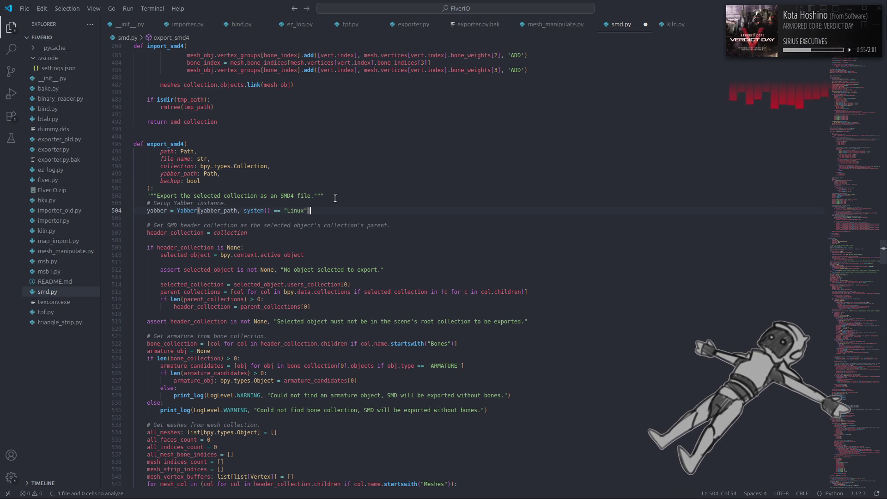
Add blank lines after the export_smd4 and import_smd4 docstrings.
click(335, 198)
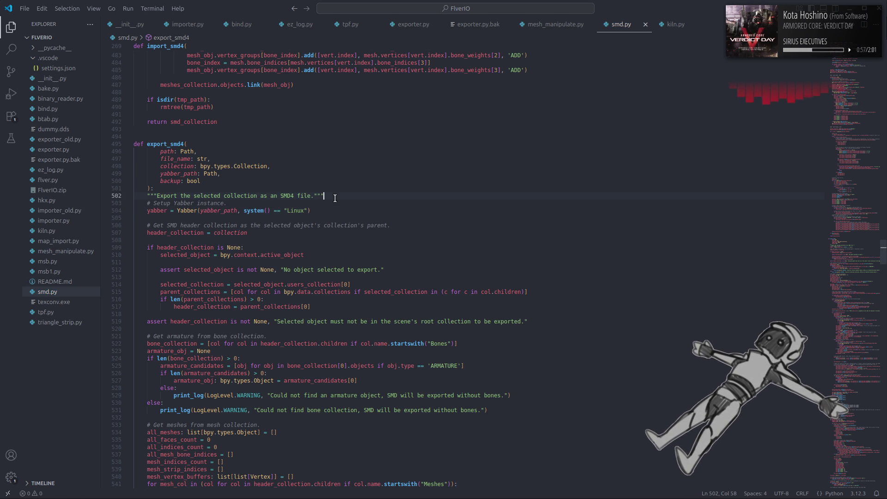
key(Return)
click(383, 217)
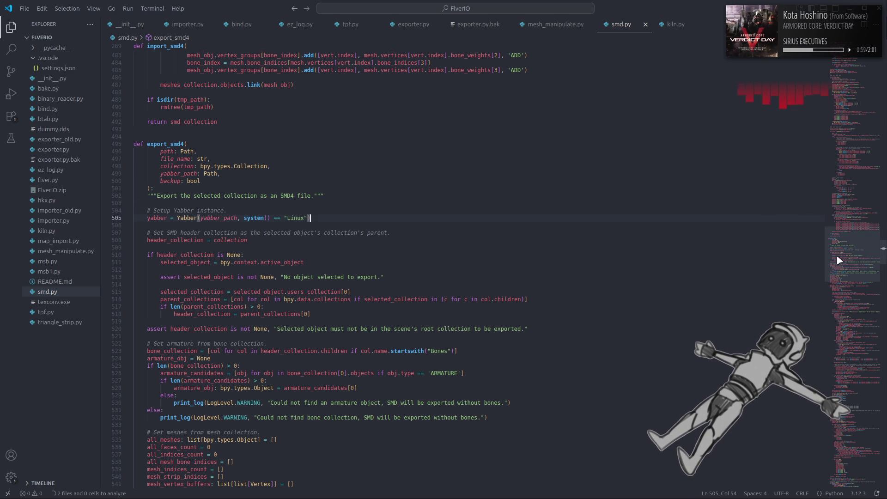
drag(833, 256, 823, 164)
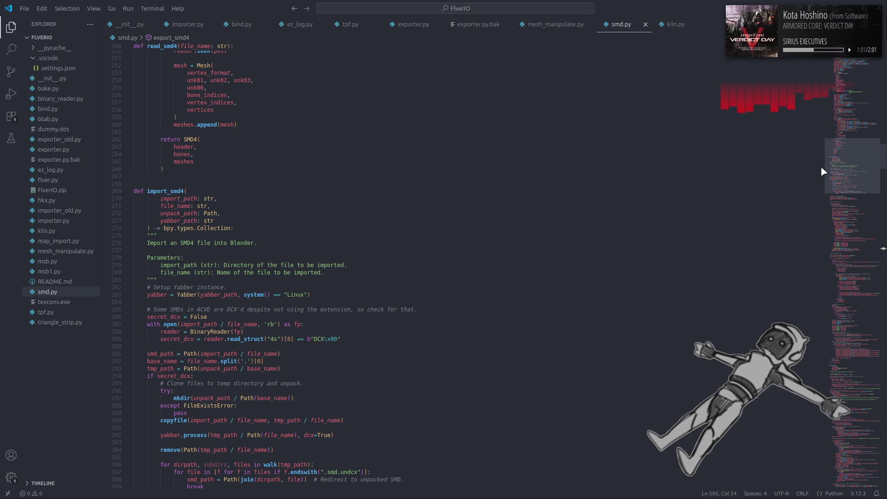
click(274, 280)
key(Return)
click(306, 294)
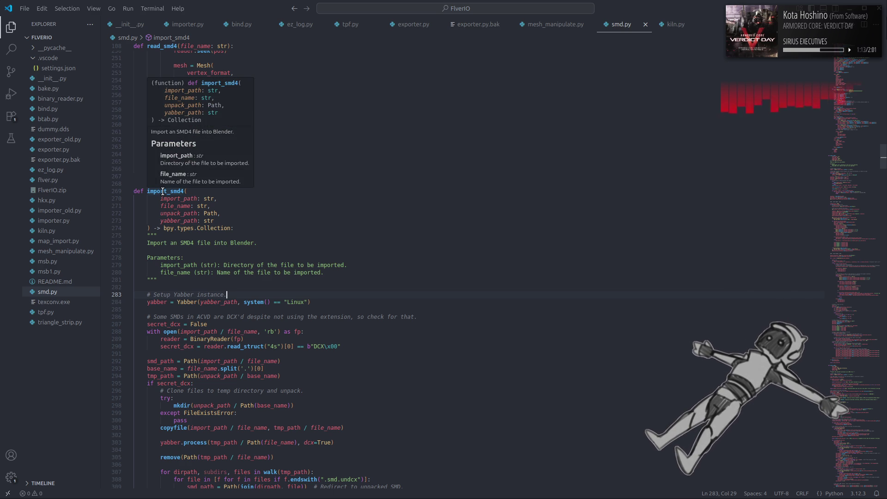
Change import_path's type annotation from str to Path and save.
double_click(173, 197)
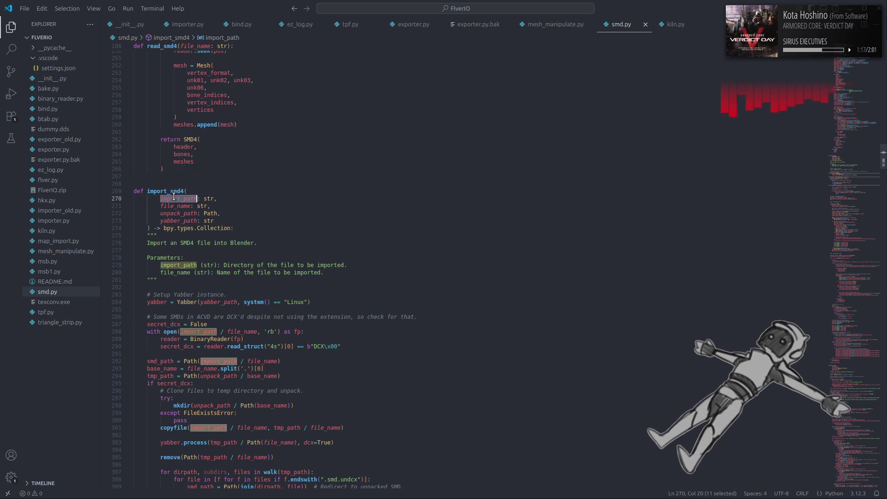
click(207, 198)
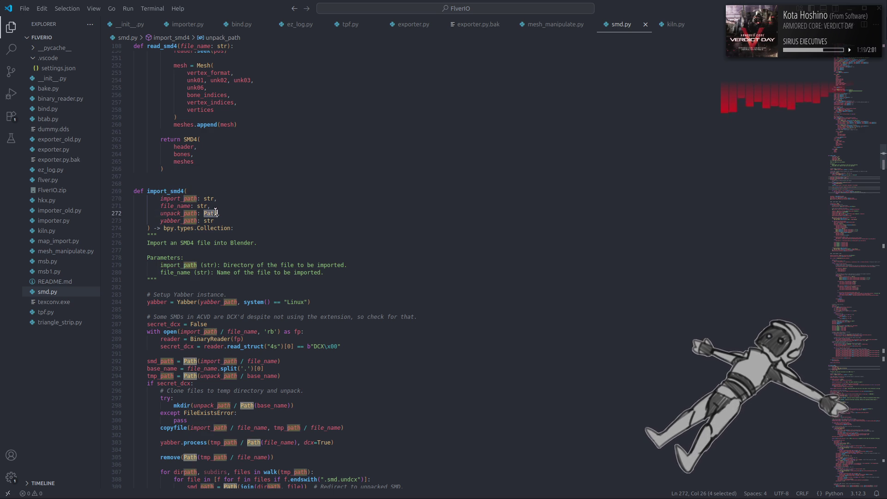
double_click(210, 198)
text(Path)
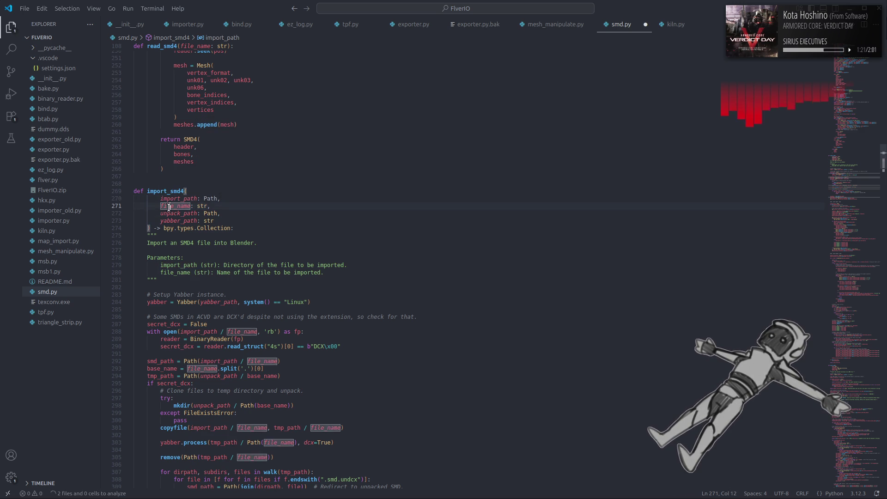
click(285, 210)
key(ctrl+s)
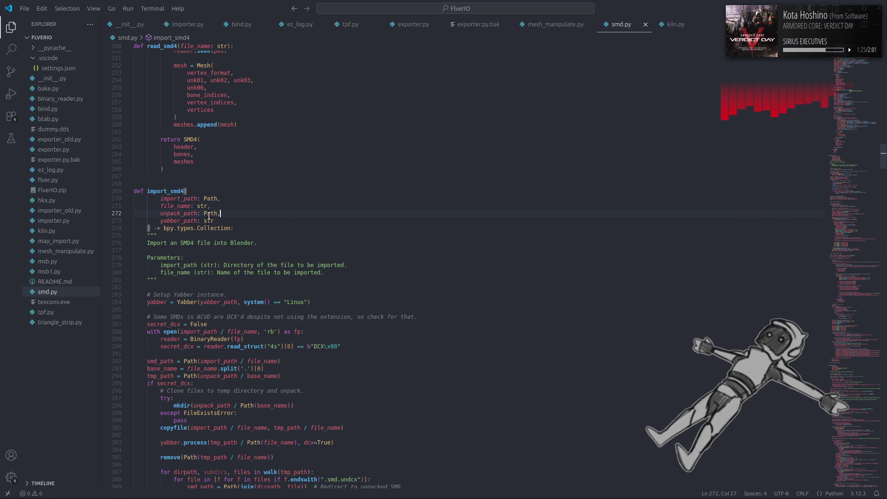
Change yabber_path's type annotation from str to Path.
double_click(188, 220)
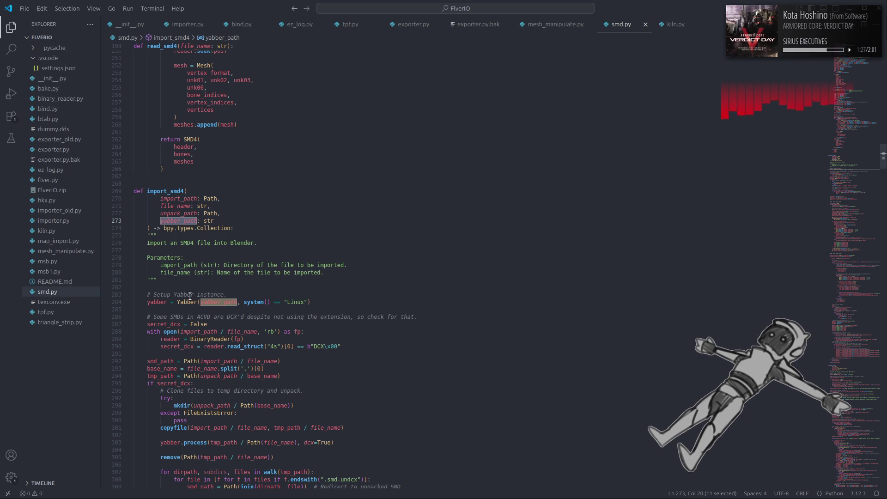
mouse_move(186, 302)
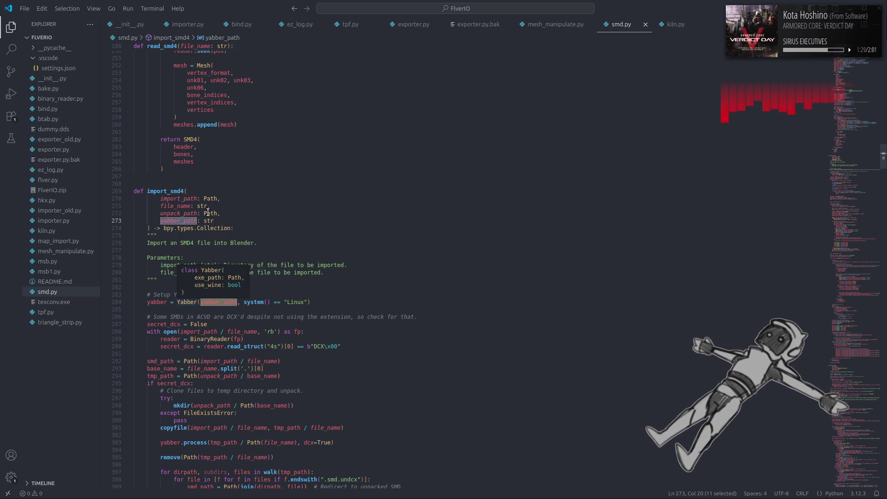
double_click(207, 221)
text(Path)
click(277, 208)
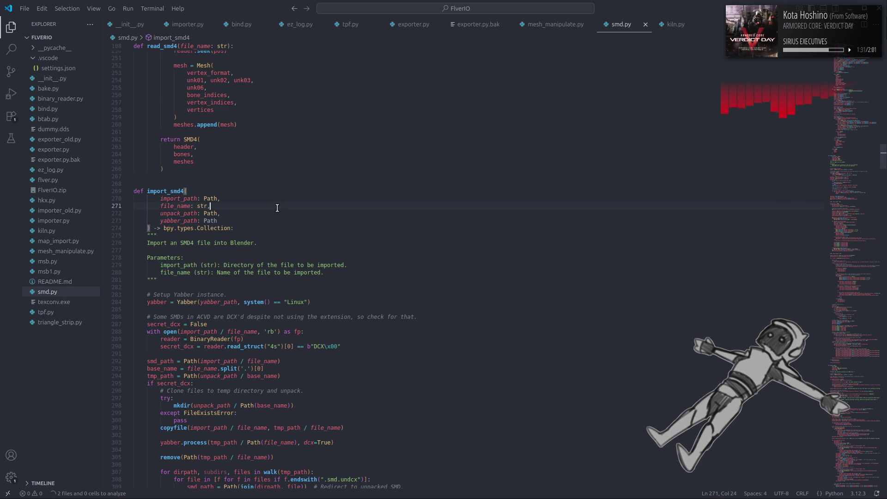
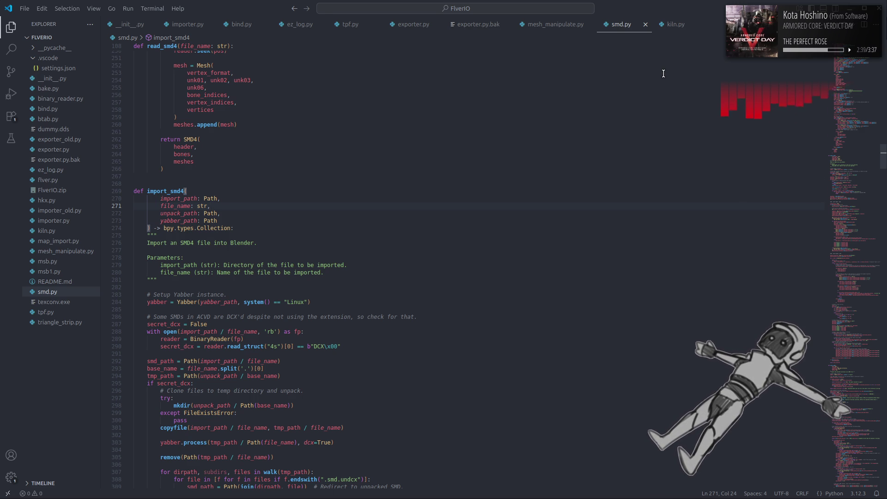
Launch Blender from the application launcher's search results.
key(super)
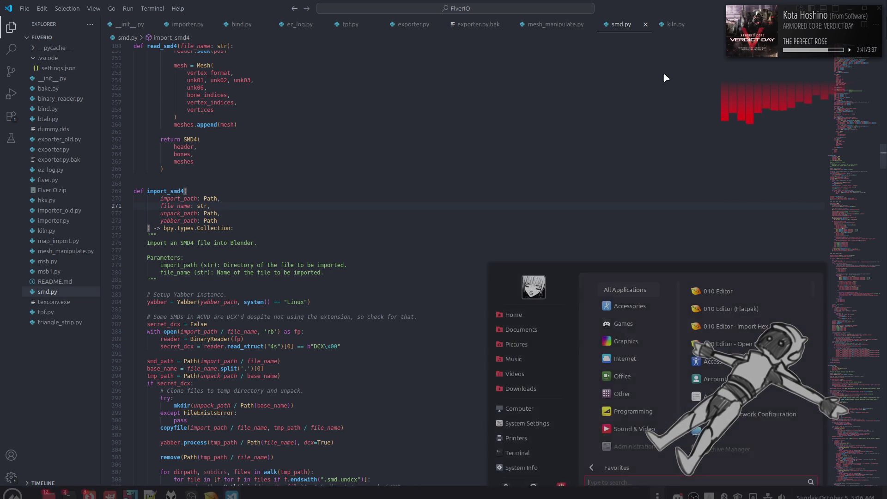
text(bl)
click(722, 264)
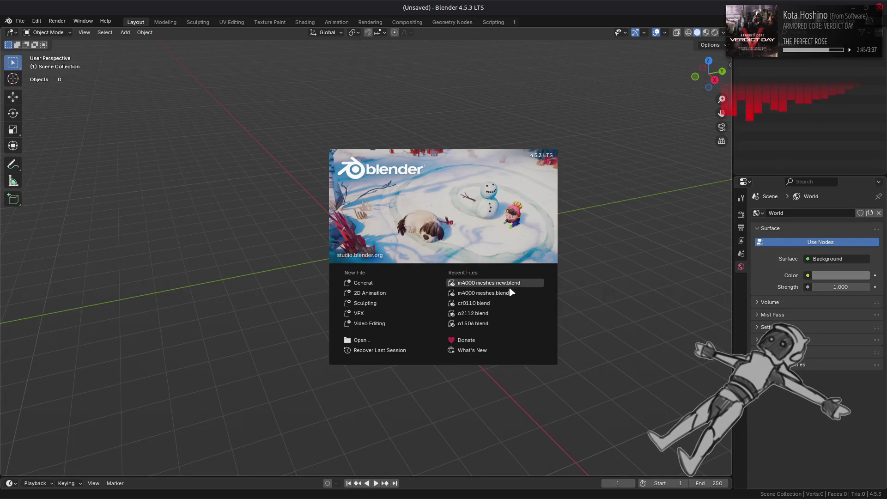
Open the recent 'm4000 meshes new.blend' and return to the Import SMD4 browser on m4000_m-dcx-bnd.
click(510, 284)
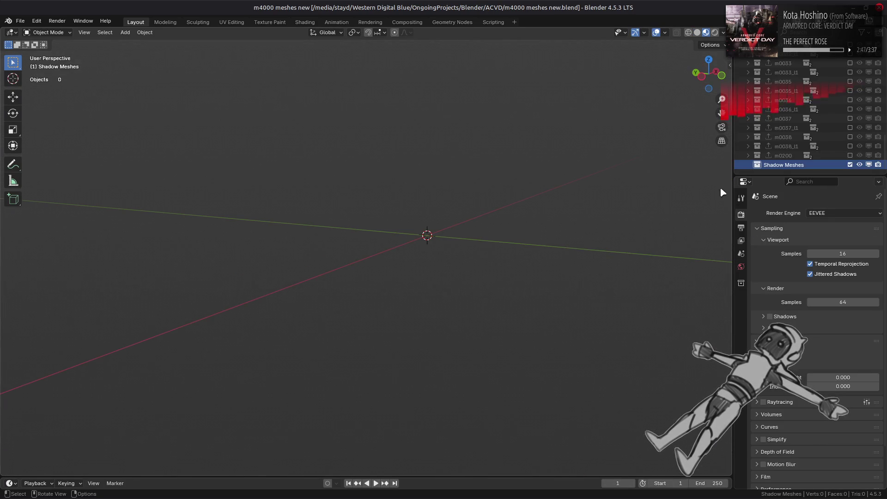
key(alt+Tab)
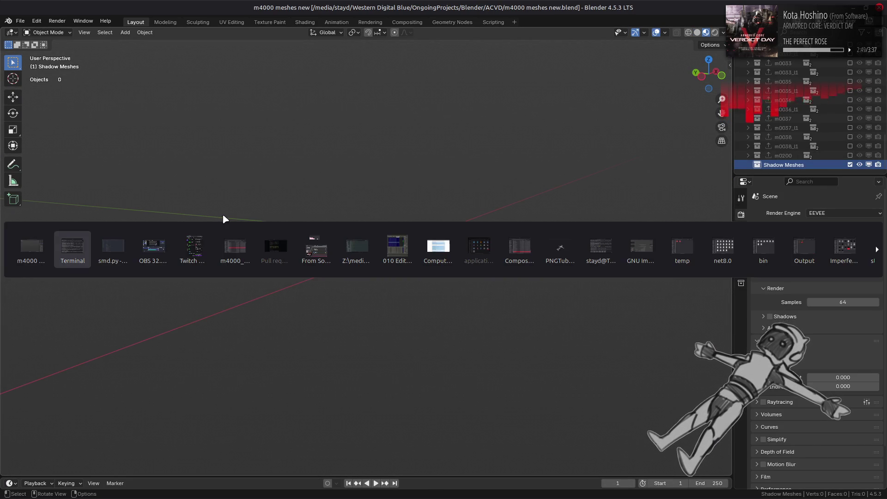
key(alt+Tab)
key(alt+Tab)
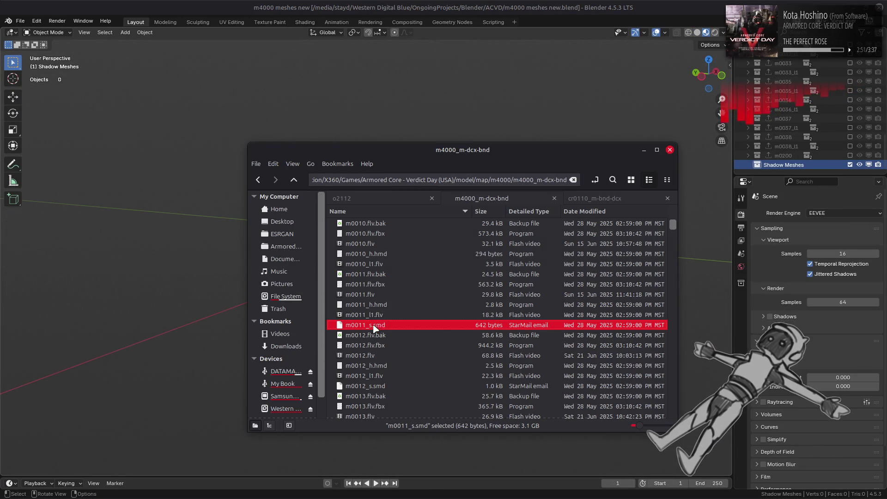
key(alt+Tab)
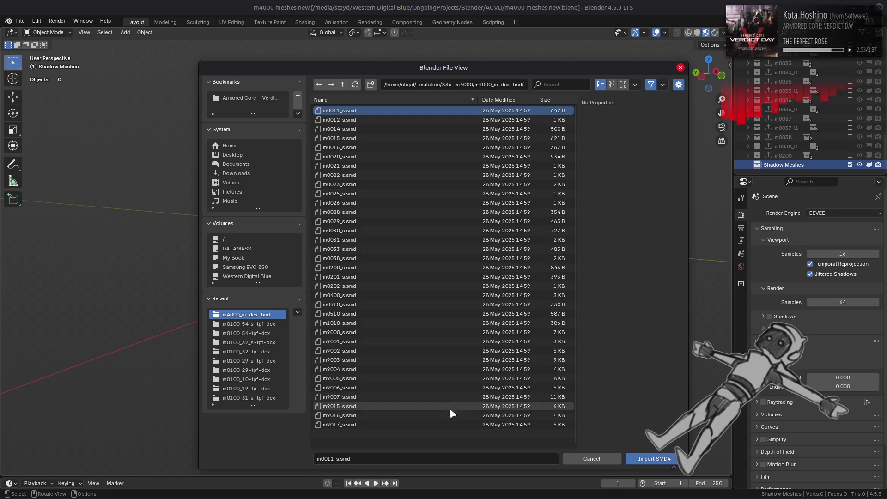
Select all shadow .smd files from m0011_s to m9017_s and import them via Import SMD4.
shift+click(475, 424)
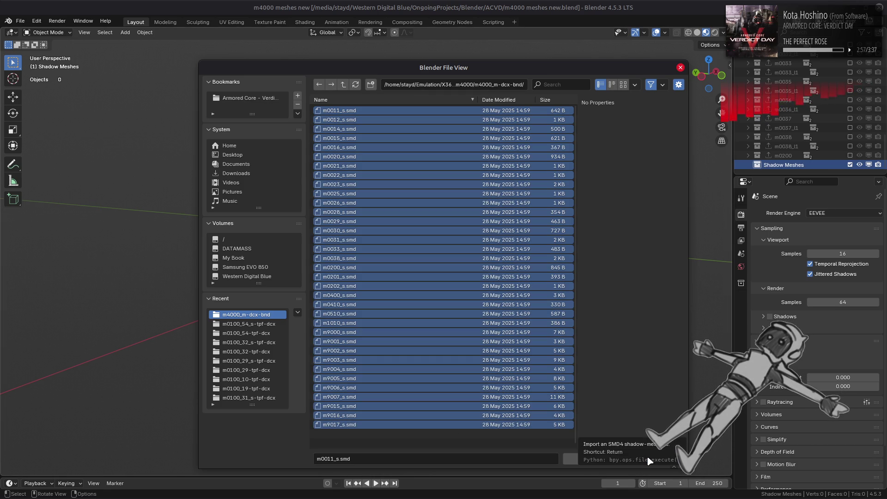
click(647, 455)
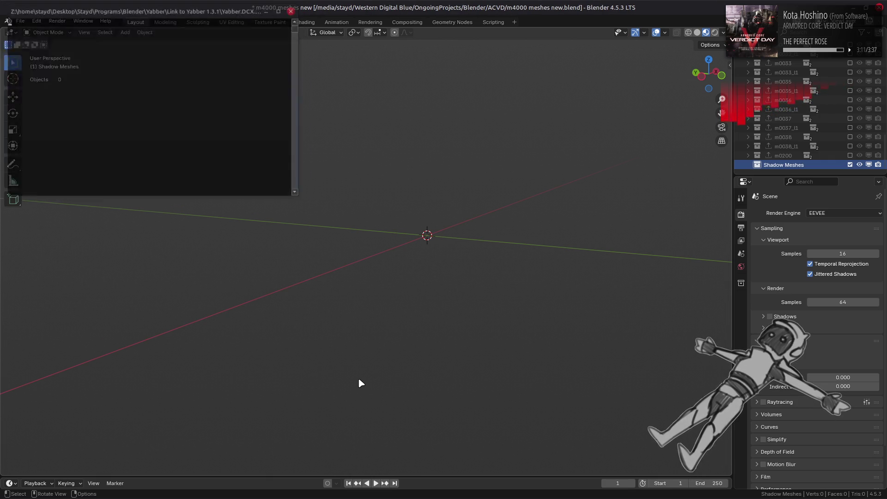
scroll(485, 298, down, 3)
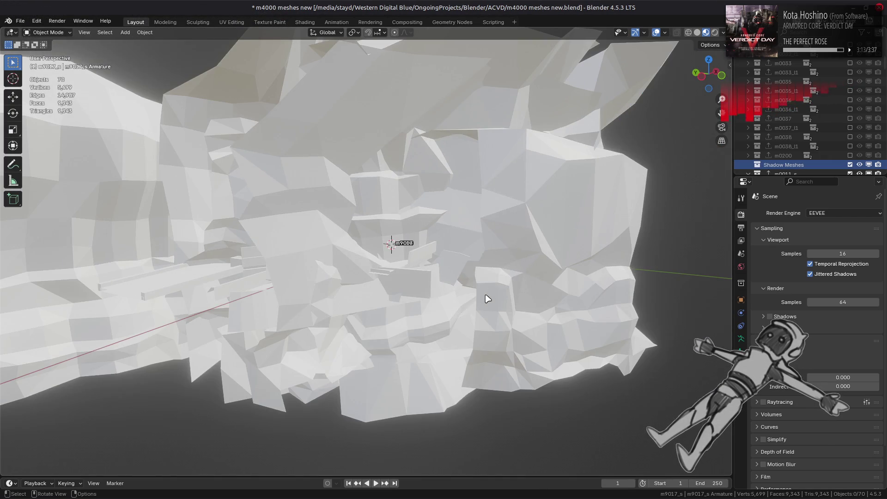
scroll(485, 298, down, 3)
Switch the viewport to Solid shading so the imported shadow meshes appear as white silhouettes.
mouse_move(485, 298)
middle_down()
mouse_move(405, 272)
mouse_move(413, 260)
middle_up()
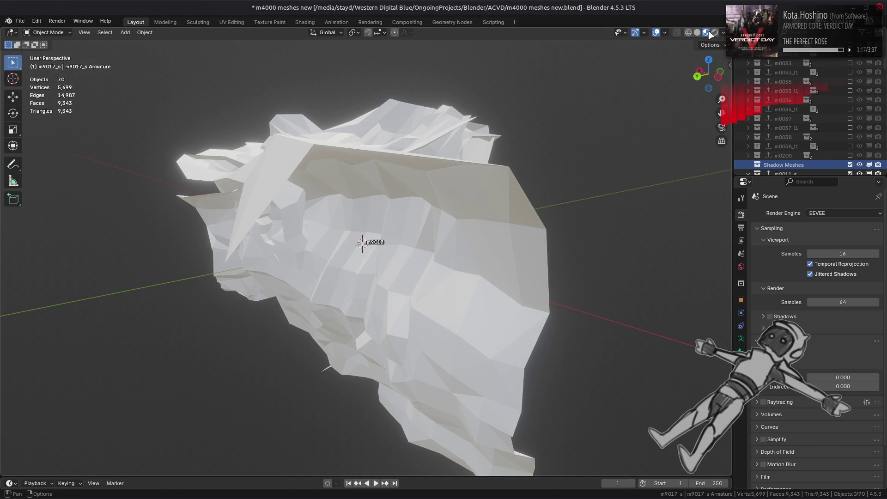
click(698, 32)
middle_drag(523, 123, 519, 123)
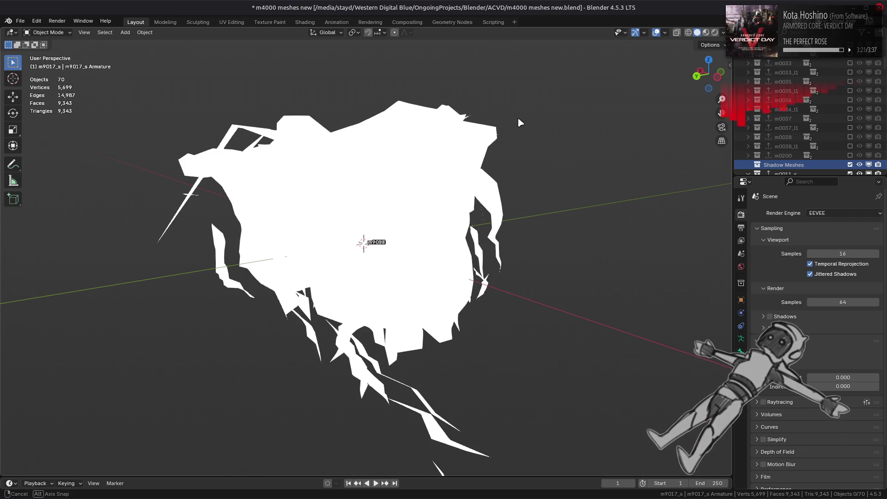
middle_drag(520, 123, 485, 127)
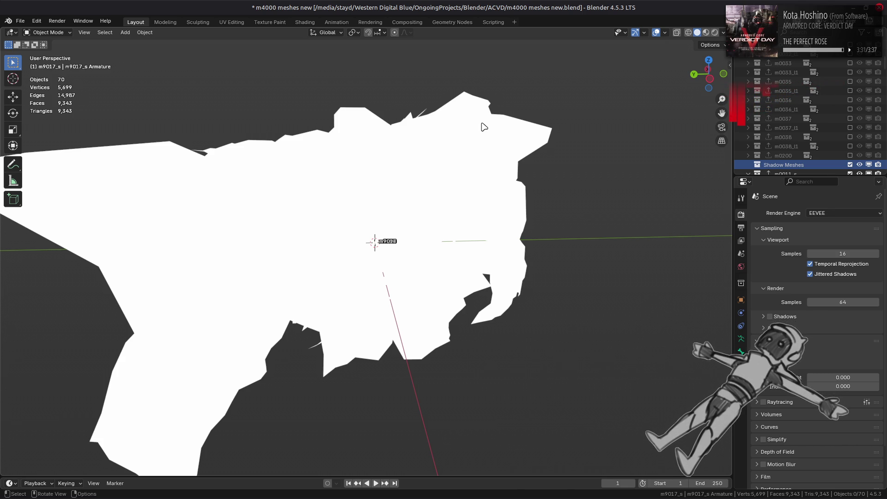
scroll(785, 114, down, 3)
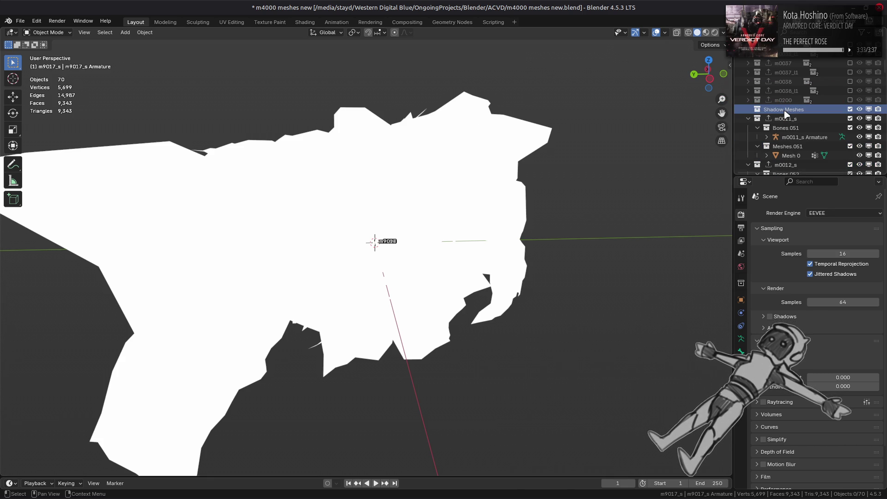
Collapse the Outliner children and move the imported shadow objects into the Shadow Meshes collection.
key(KP_Subtract)
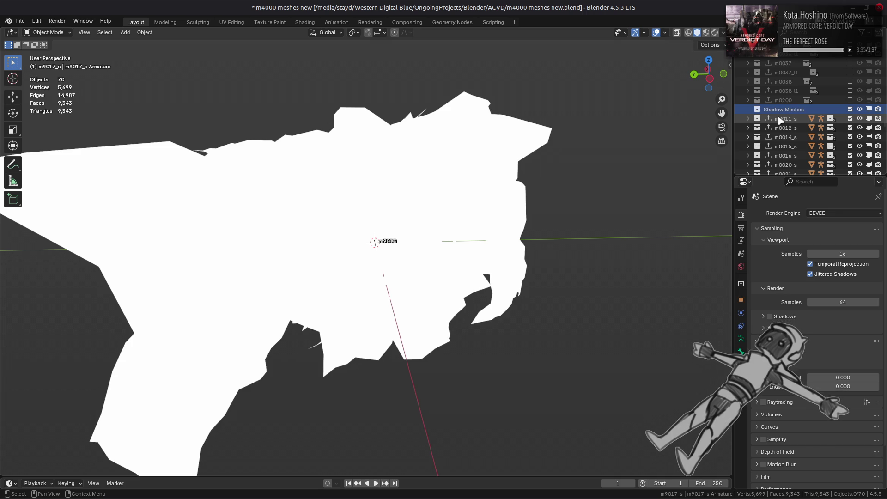
drag(779, 119, 787, 173)
scroll(788, 139, up, 5)
scroll(785, 109, up, 5)
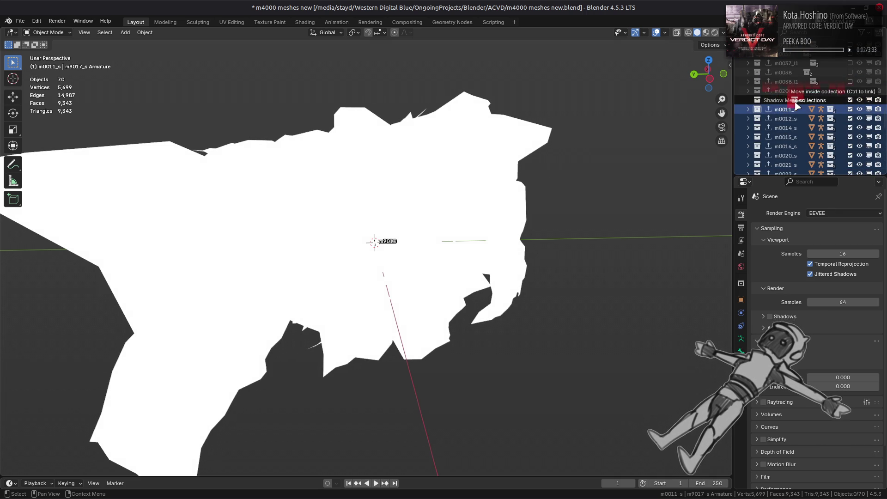
drag(780, 110, 783, 100)
click(804, 119)
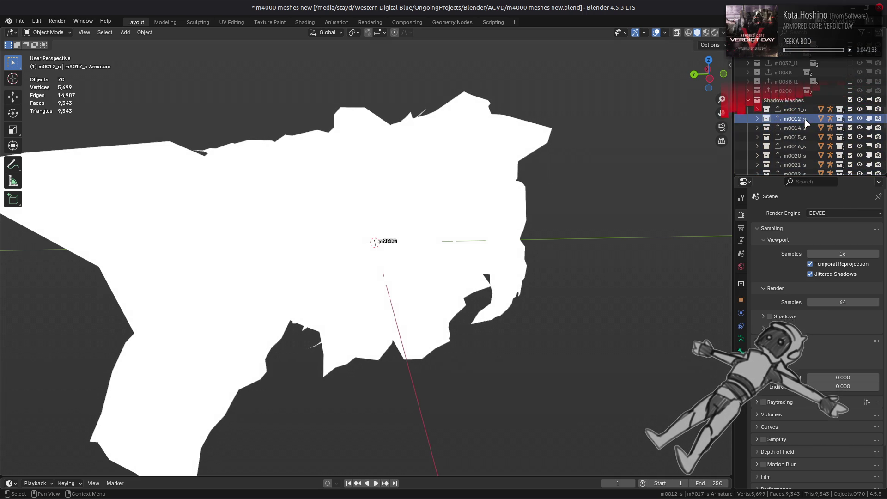
click(798, 100)
scroll(839, 128, down, 5)
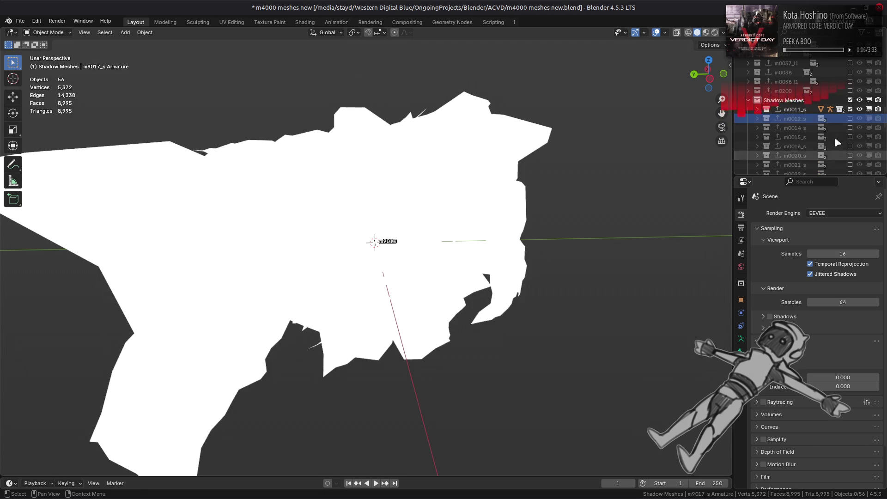
Exclude every shadow mesh from the scene except m0011_s.
shift+click(834, 129)
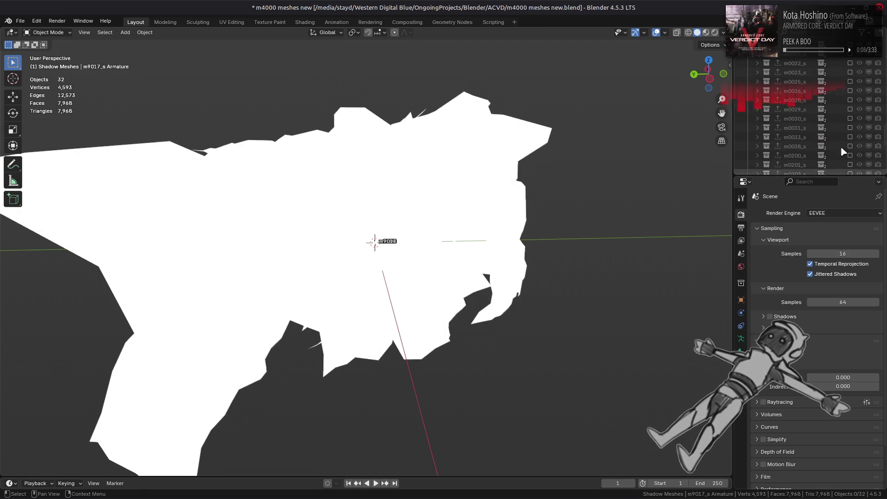
key(Delete)
scroll(834, 120, down, 3)
shift+click(834, 97)
key(Delete)
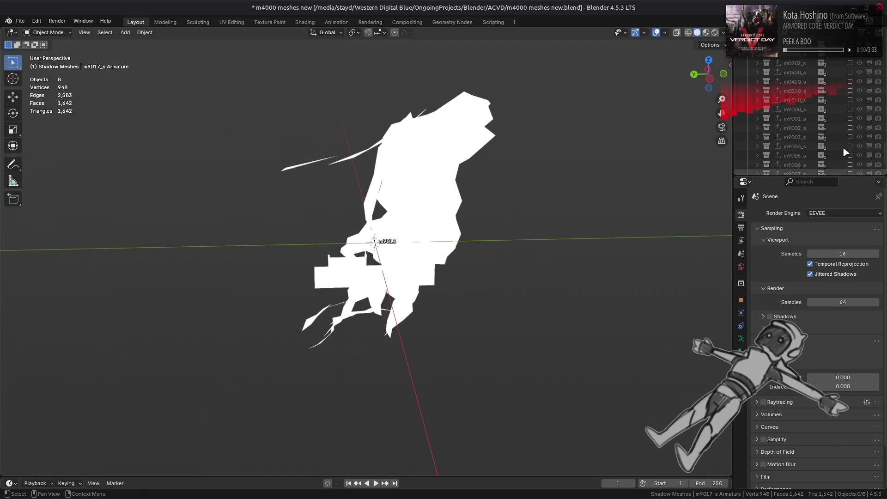
drag(850, 146, 851, 164)
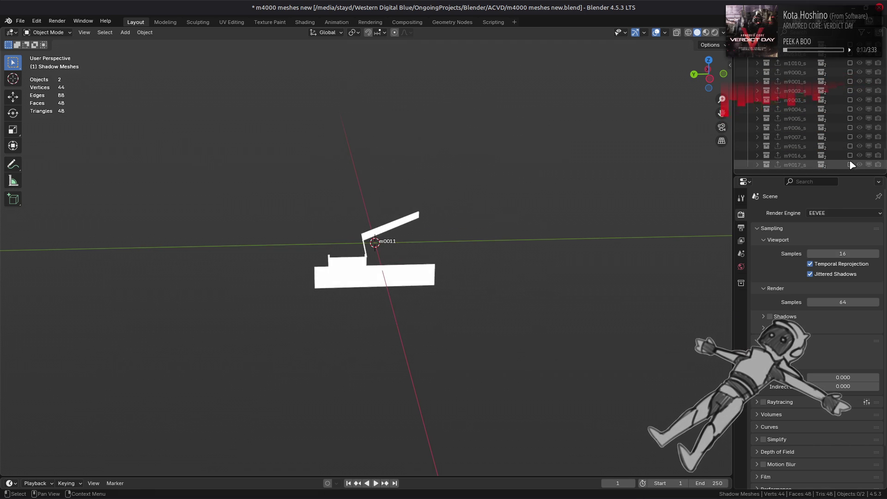
scroll(406, 184, up, 3)
scroll(406, 185, up, 2)
Set viewport shading to Studio lighting with Outline enabled, then save the project with Ctrl+S.
middle_drag(407, 184, 361, 179)
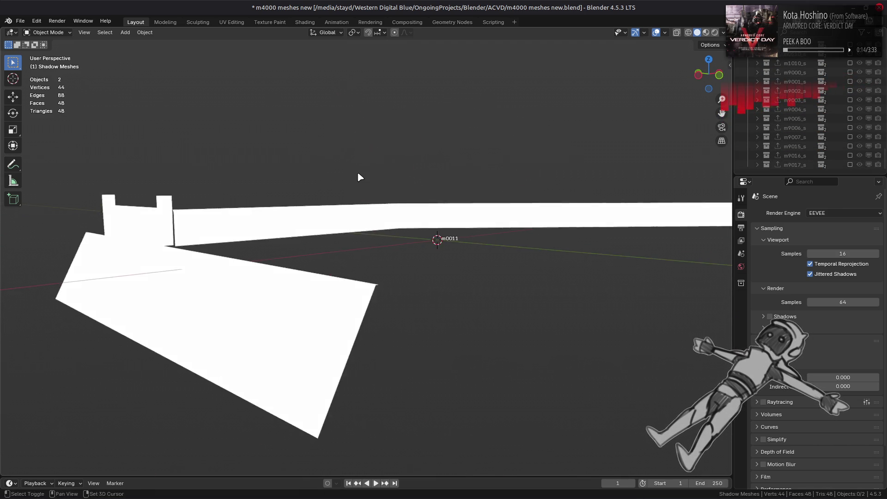
click(723, 32)
click(723, 78)
click(686, 78)
click(682, 245)
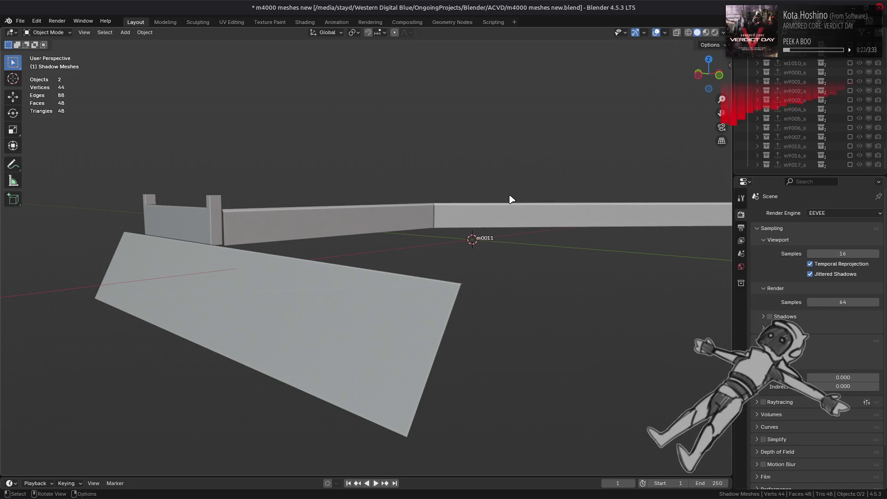
mouse_move(509, 200)
middle_down()
mouse_move(438, 232)
mouse_move(494, 235)
middle_up()
key(ctrl+s)
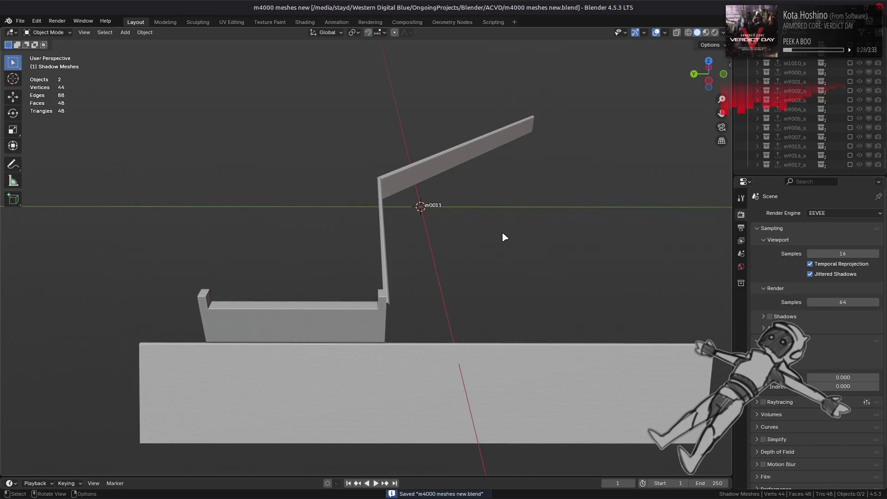
scroll(844, 112, up, 2)
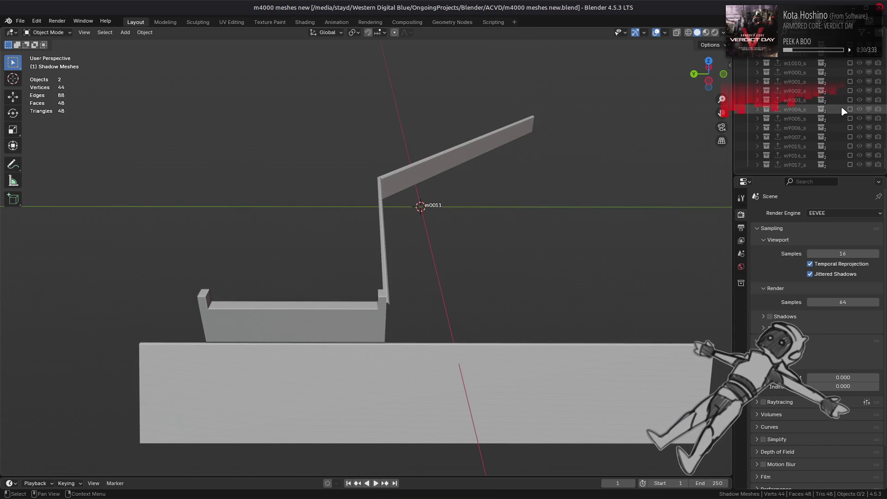
scroll(838, 83, up, 3)
Toggle the m0011 map mesh on and off repeatedly to compare its coverage against the m0011_s shadow.
click(850, 56)
click(849, 71)
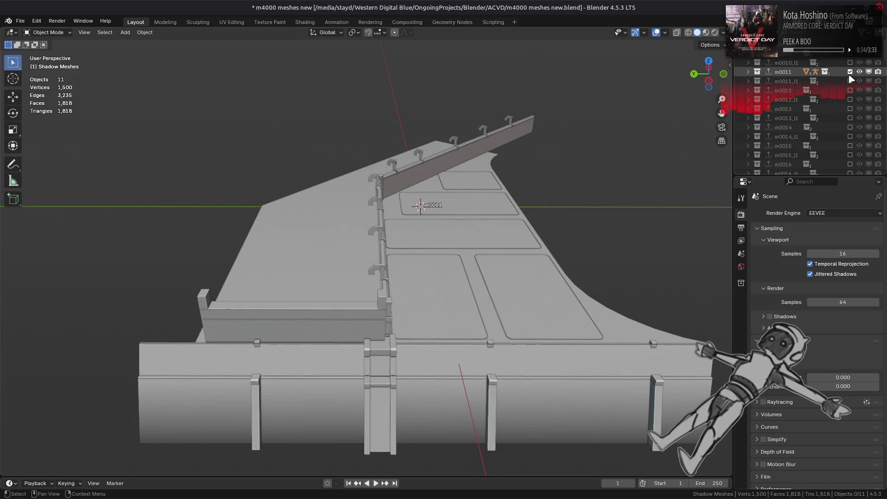
click(849, 81)
middle_drag(627, 156, 619, 145)
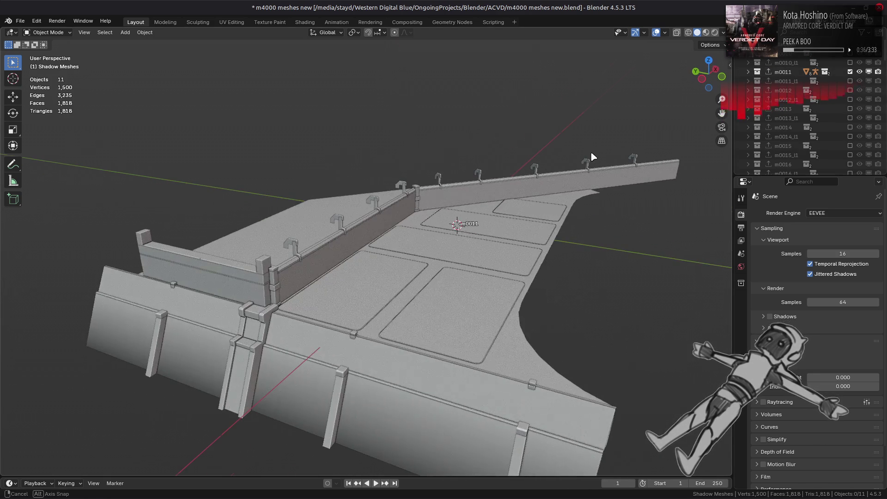
click(845, 73)
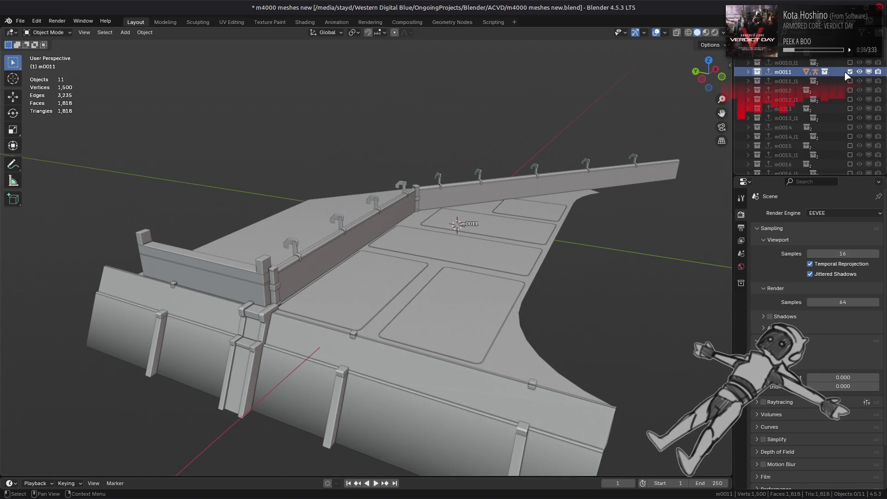
click(850, 71)
middle_drag(556, 140, 580, 149)
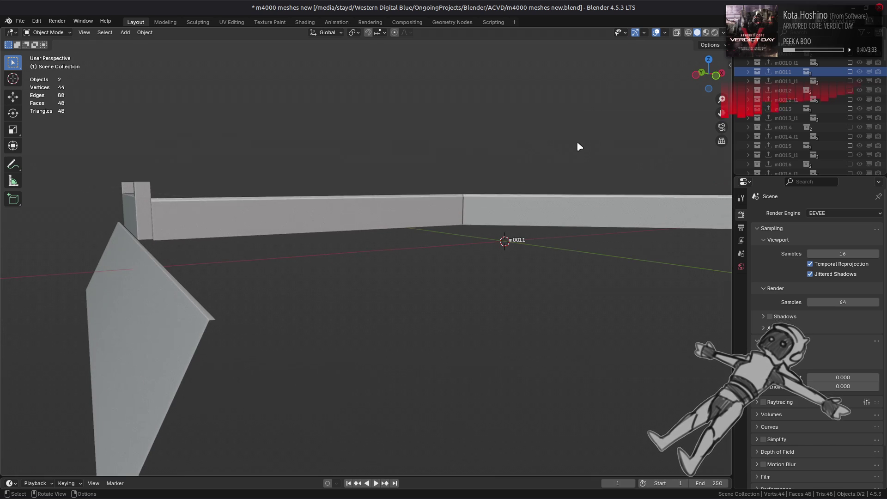
click(850, 72)
click(851, 73)
click(851, 72)
click(850, 72)
click(851, 72)
click(851, 72)
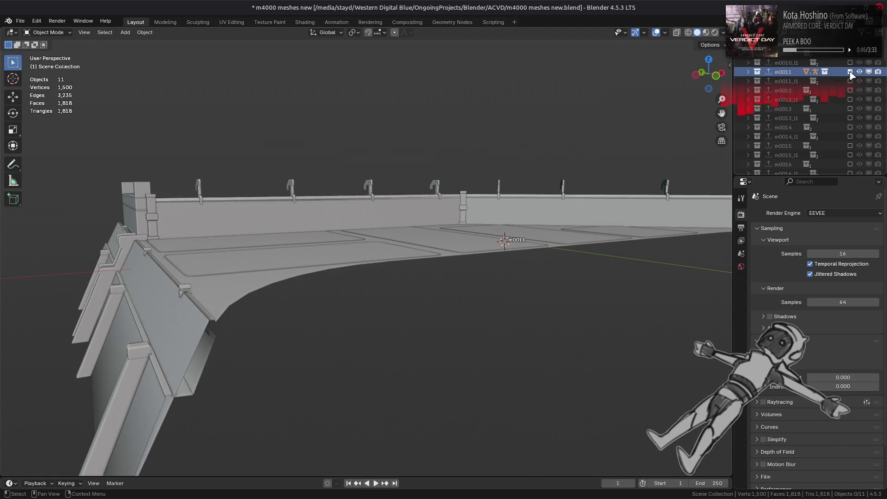
click(851, 72)
click(851, 72)
click(851, 72)
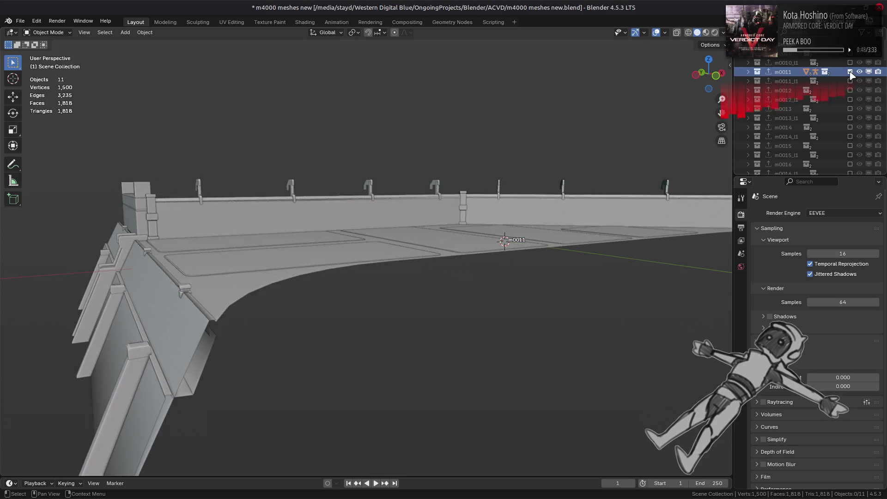
click(851, 73)
middle_drag(556, 166, 560, 165)
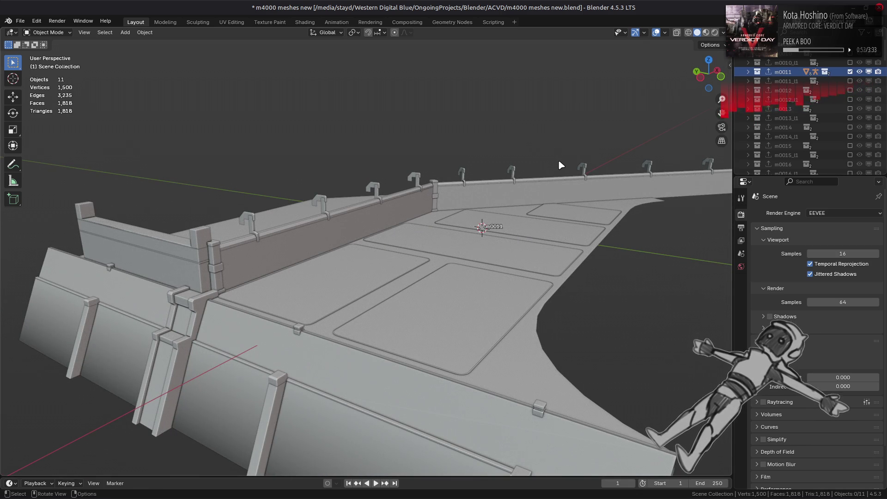
click(850, 72)
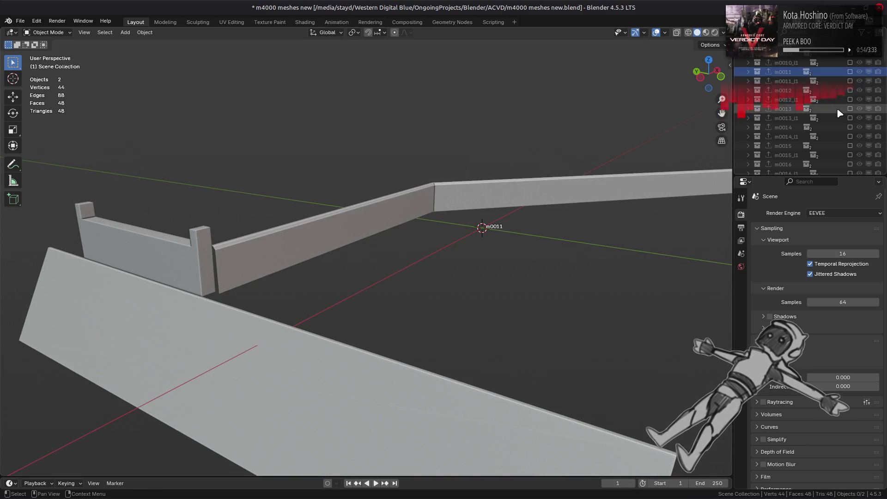
scroll(840, 113, down, 5)
scroll(839, 111, down, 4)
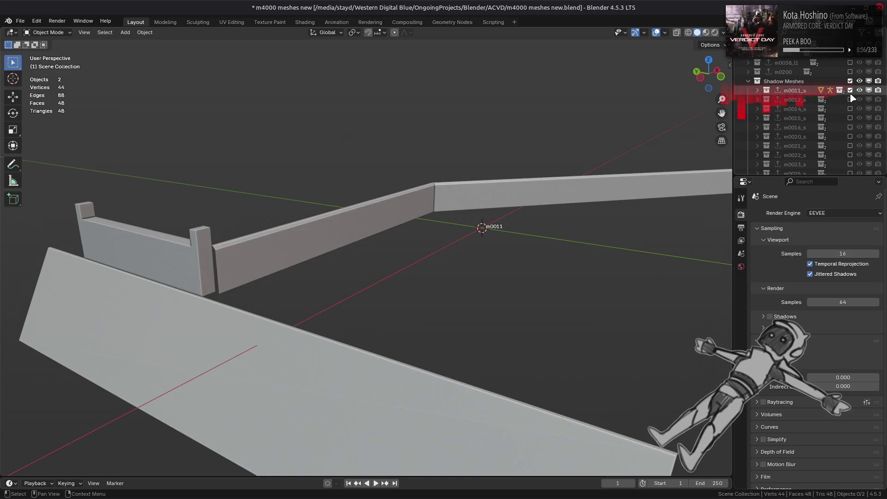
Hide m0011_s, check the m0012 and m0014 map meshes in turn, then show only the m0014_s shadow mesh.
click(850, 91)
scroll(851, 100, up, 5)
scroll(851, 99, up, 2)
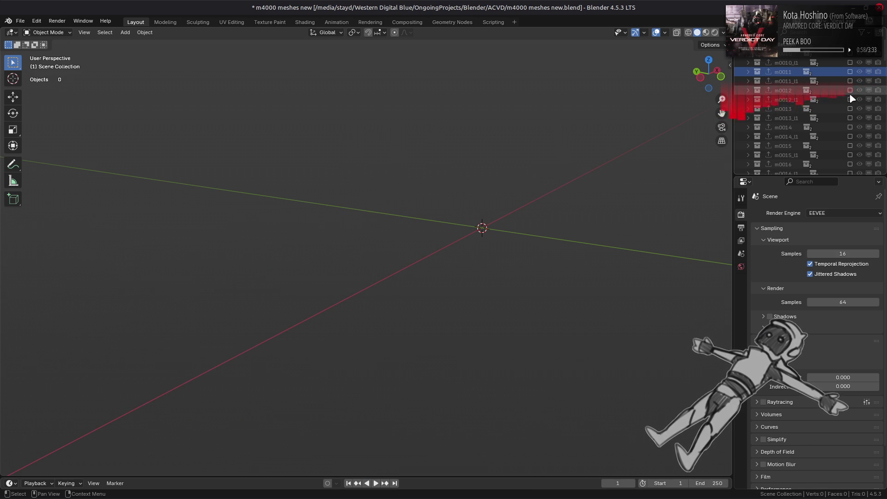
scroll(852, 98, up, 2)
scroll(854, 97, up, 2)
click(850, 100)
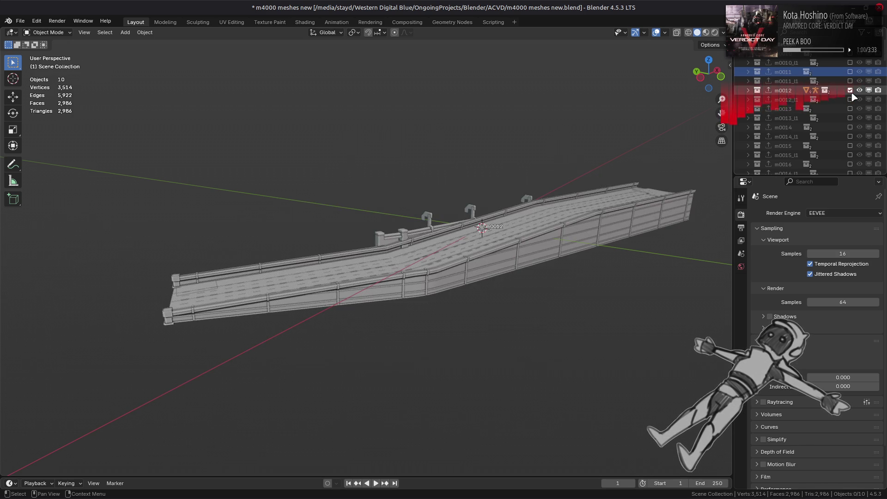
click(851, 109)
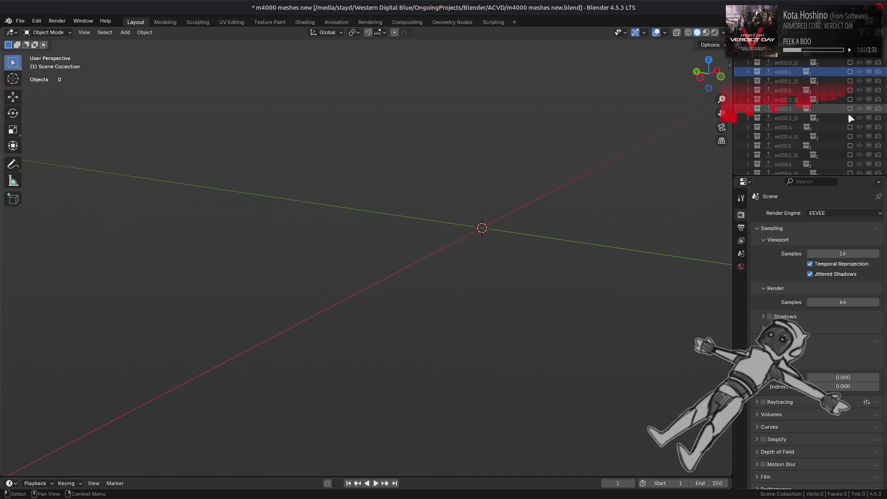
click(850, 128)
middle_drag(581, 198, 601, 181)
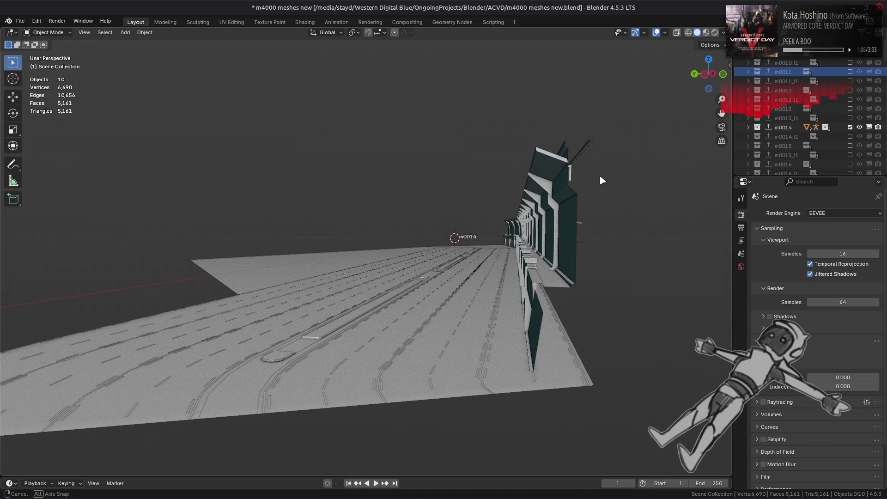
middle_drag(601, 181, 602, 181)
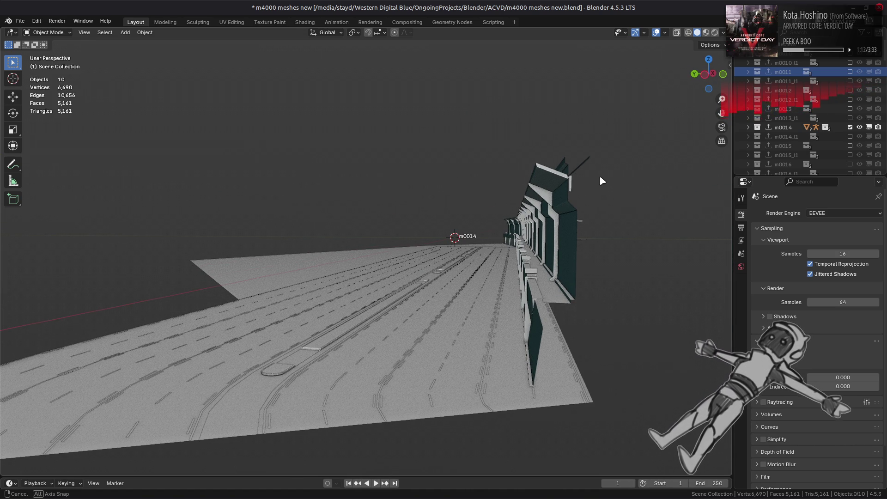
middle_drag(601, 182, 601, 181)
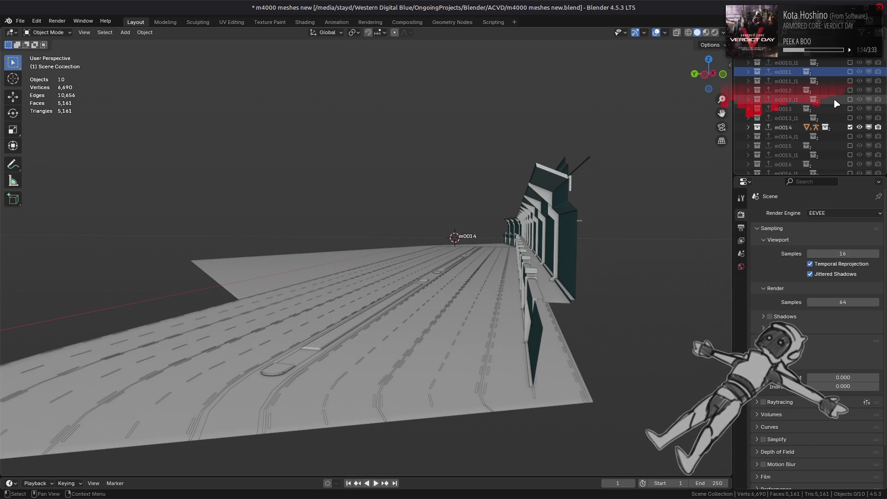
scroll(851, 114, down, 2)
click(850, 109)
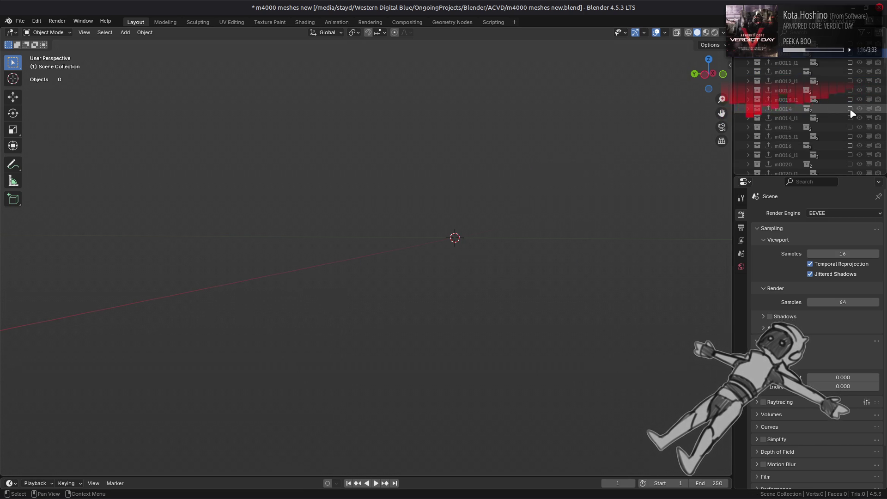
scroll(851, 115, down, 3)
scroll(851, 119, down, 3)
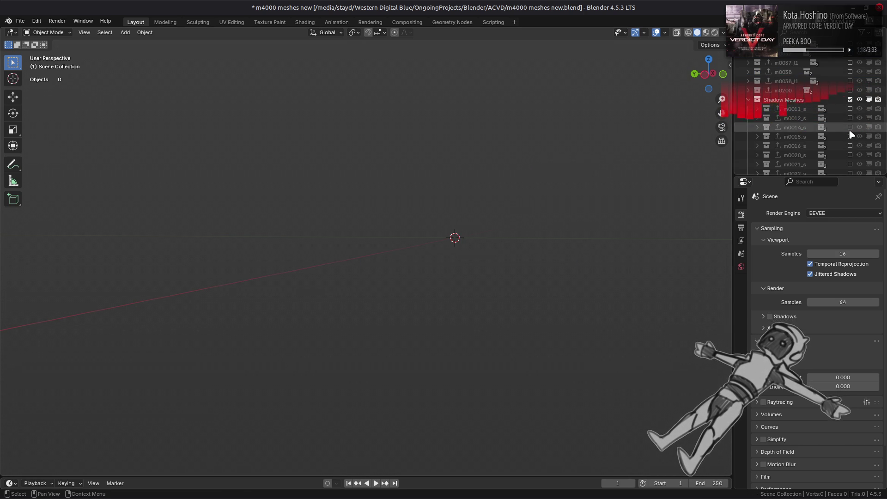
click(850, 127)
Expand m0014_s through Bones.053 and Meshes.053 and make Mesh 0.002 the active object.
mouse_move(596, 167)
middle_down()
mouse_move(441, 159)
mouse_move(259, 166)
mouse_move(313, 174)
middle_up()
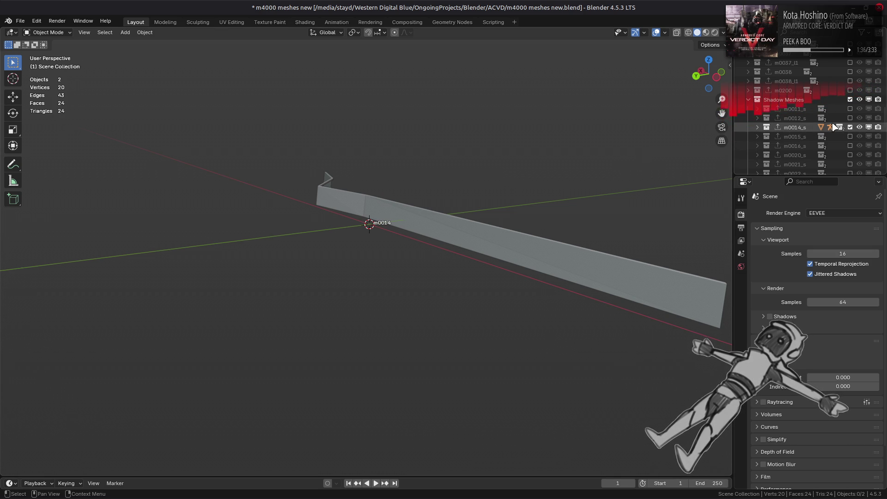
click(760, 127)
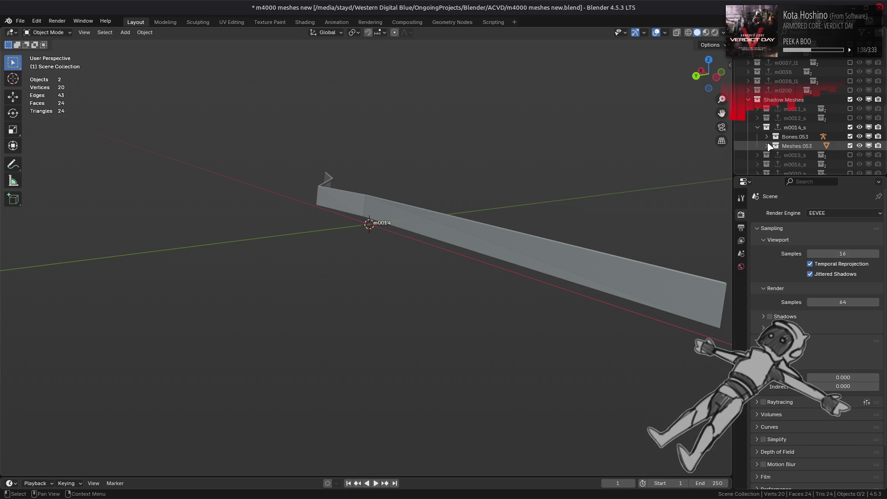
click(768, 137)
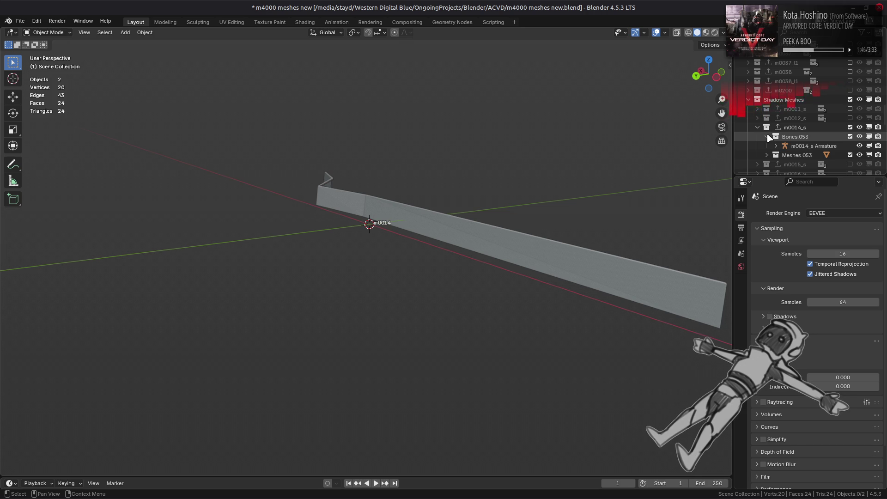
click(767, 138)
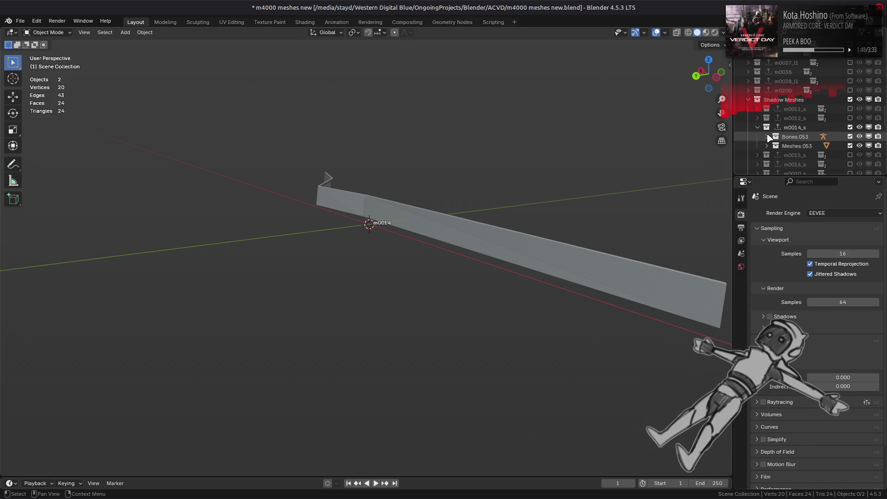
click(767, 146)
click(797, 155)
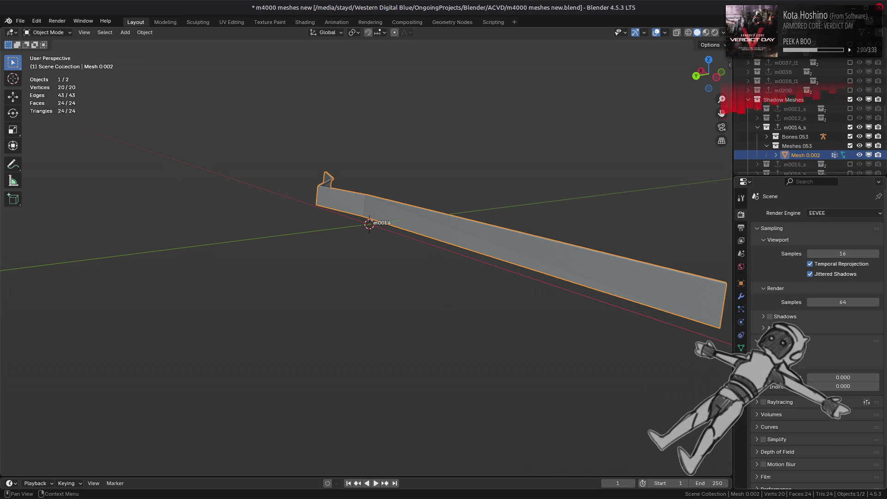
Set the shadow mesh's Viewport Display colour to hex FF0000 and re-enable the m0014 map collection.
click(740, 283)
scroll(776, 425, down, 4)
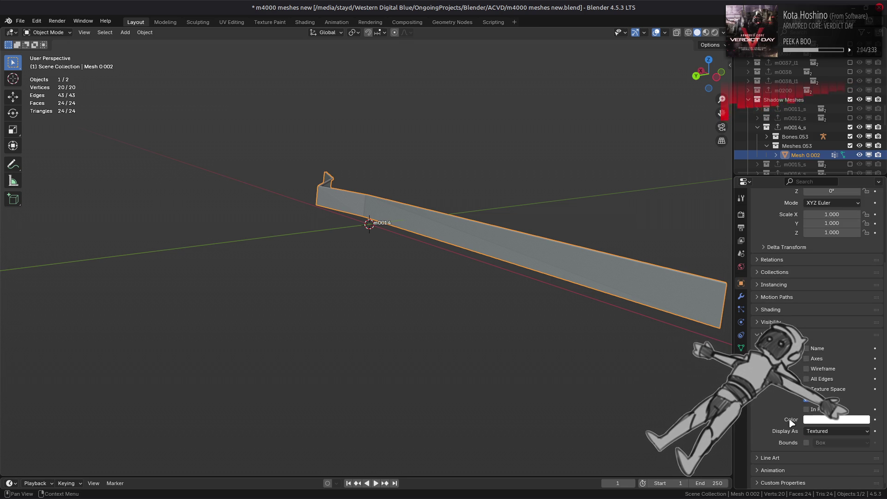
click(837, 418)
text(FF0000)
key(Return)
middle_drag(535, 291, 481, 283)
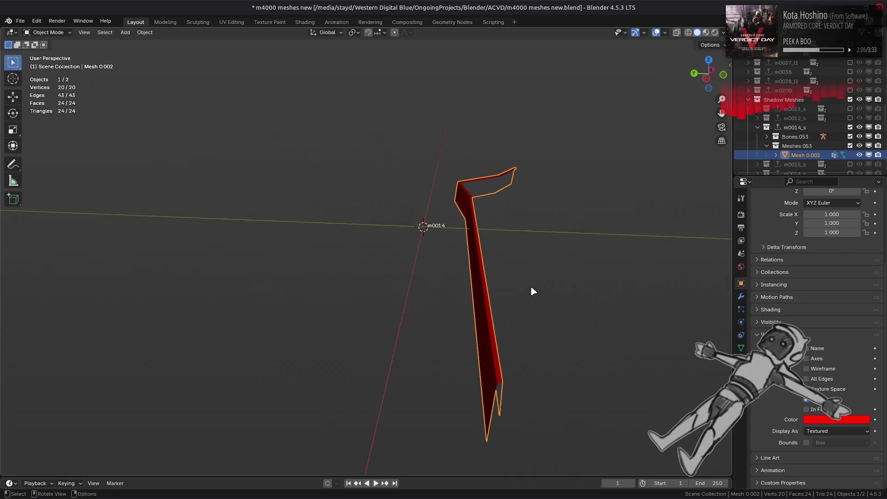
scroll(781, 121, up, 10)
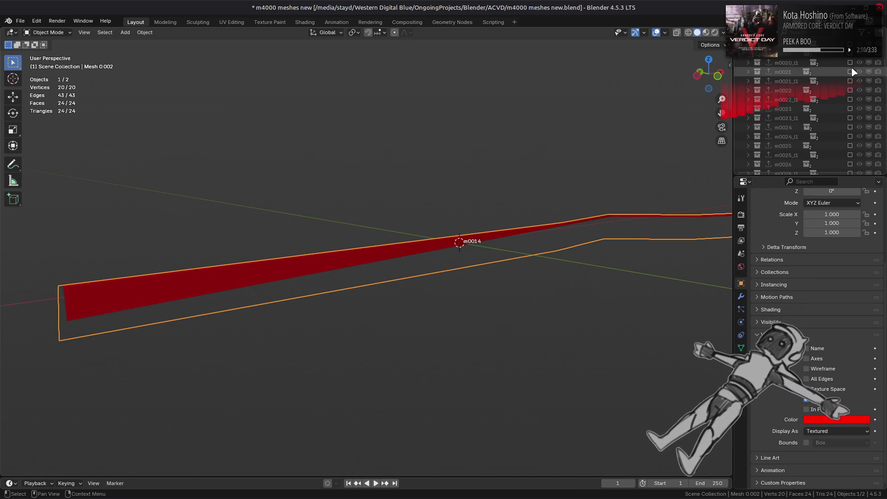
scroll(853, 69, down, 10)
scroll(850, 81, up, 10)
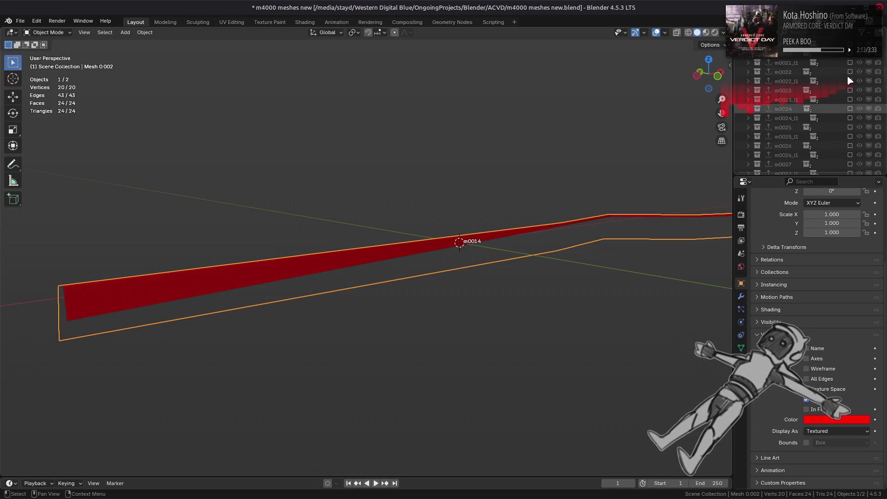
click(851, 127)
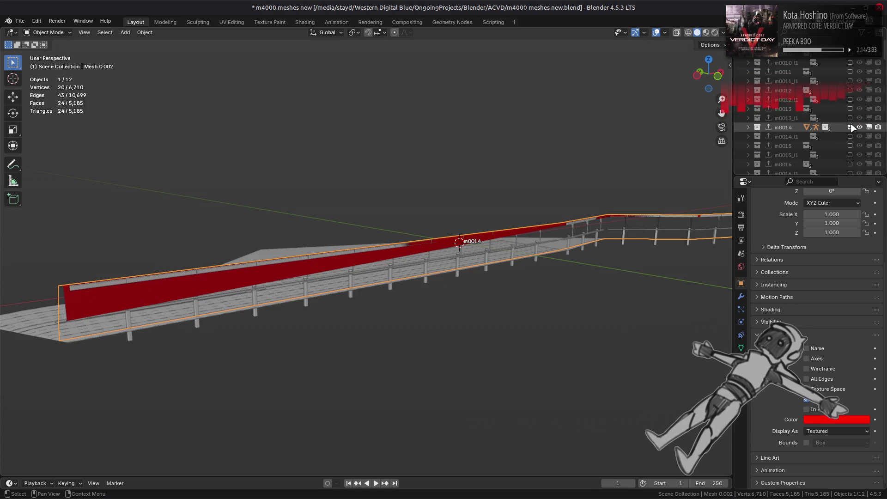
mouse_move(492, 214)
middle_down()
mouse_move(530, 207)
mouse_move(341, 216)
mouse_move(521, 217)
mouse_move(603, 234)
mouse_move(594, 240)
middle_up()
mouse_move(535, 238)
middle_down()
mouse_move(396, 231)
mouse_move(495, 210)
mouse_move(466, 219)
middle_up()
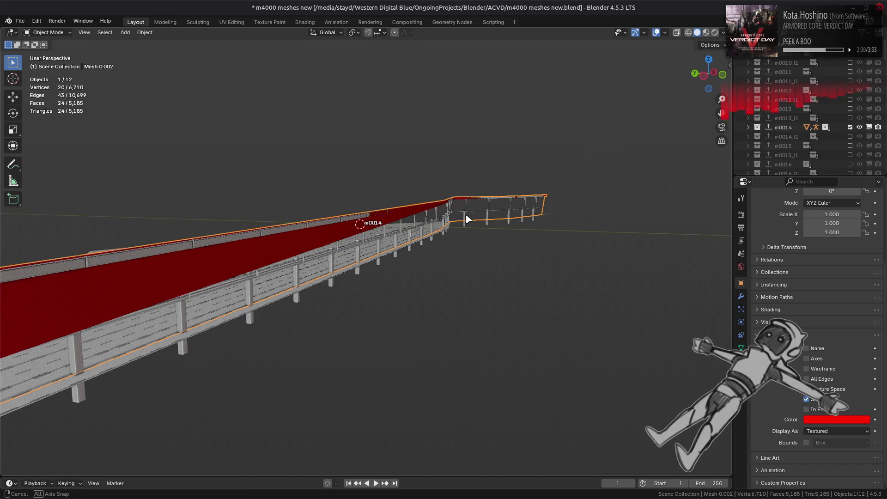
middle_drag(467, 219, 488, 217)
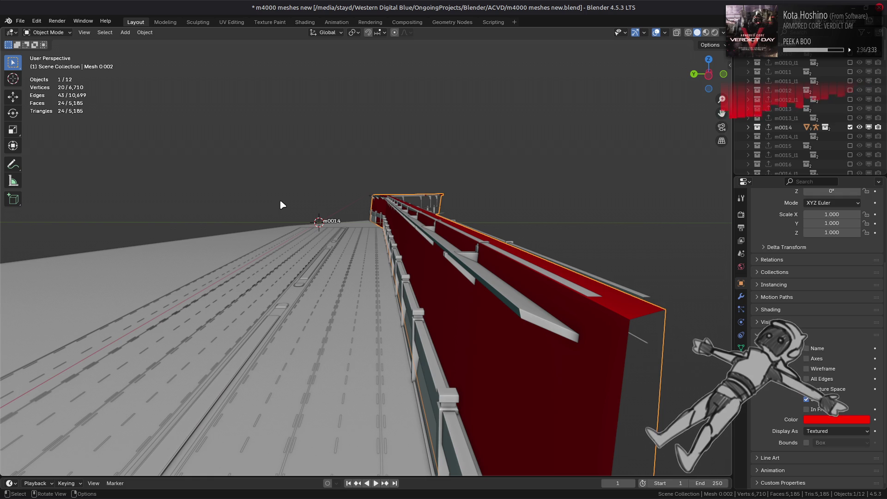
mouse_move(281, 205)
middle_down()
mouse_move(425, 222)
mouse_move(496, 214)
mouse_move(398, 233)
mouse_move(409, 232)
mouse_move(396, 224)
mouse_move(397, 236)
middle_up()
scroll(489, 213, down, 2)
scroll(408, 231, down, 2)
scroll(395, 224, up, 2)
scroll(396, 224, up, 1)
scroll(396, 223, up, 1)
scroll(396, 224, up, 2)
scroll(395, 224, down, 3)
middle_drag(453, 268, 601, 258)
mouse_move(576, 261)
middle_down()
mouse_move(515, 264)
mouse_move(473, 249)
mouse_move(472, 240)
middle_up()
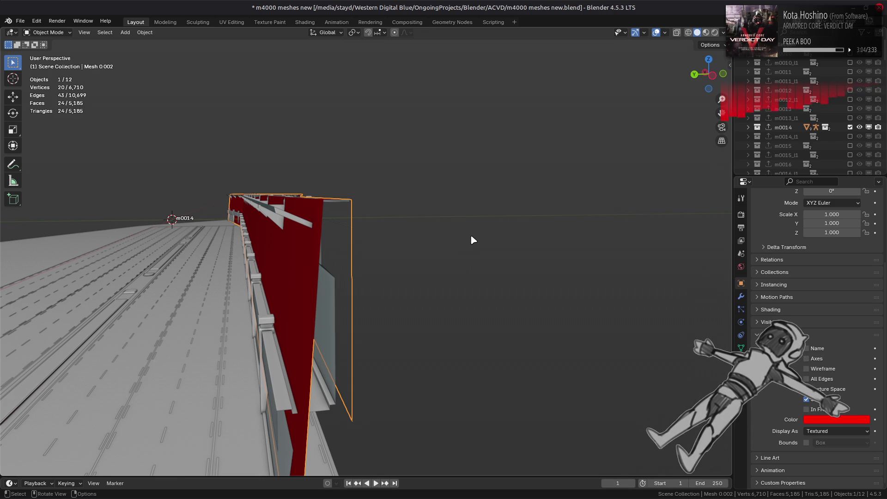
middle_drag(470, 236, 372, 253)
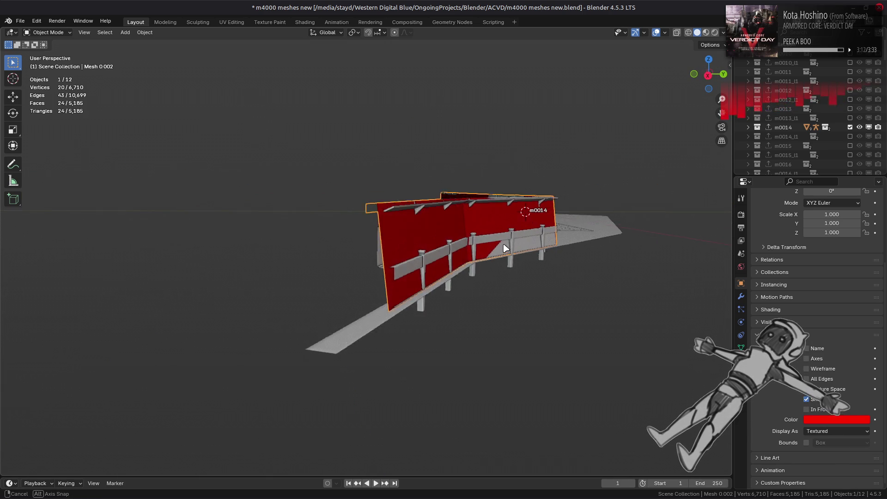
middle_drag(372, 253, 504, 248)
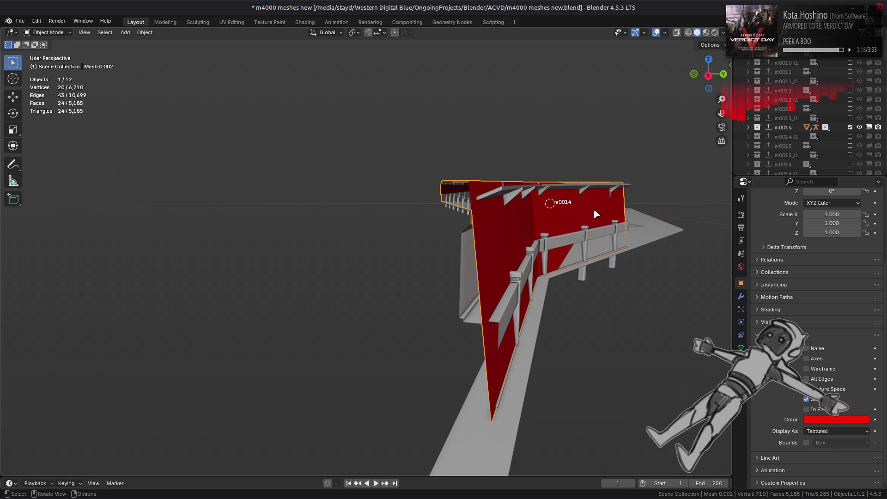
key(KP_Decimal)
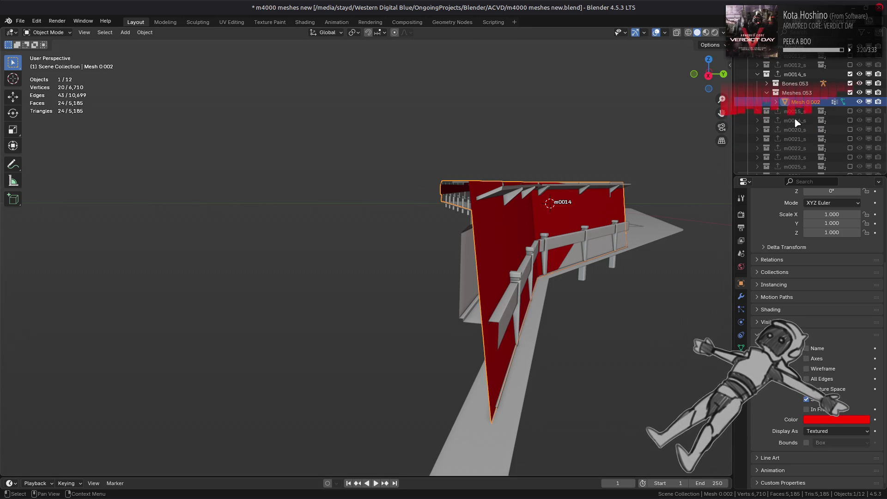
click(462, 274)
middle_drag(462, 275, 492, 263)
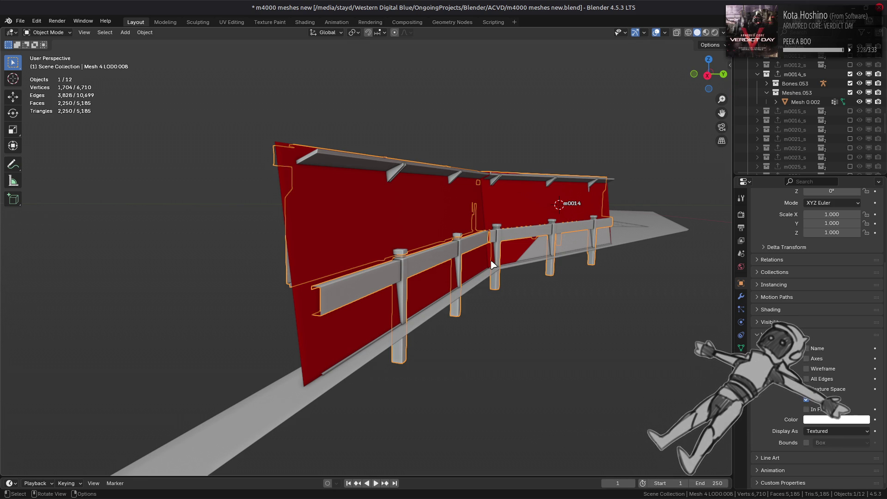
scroll(492, 263, down, 3)
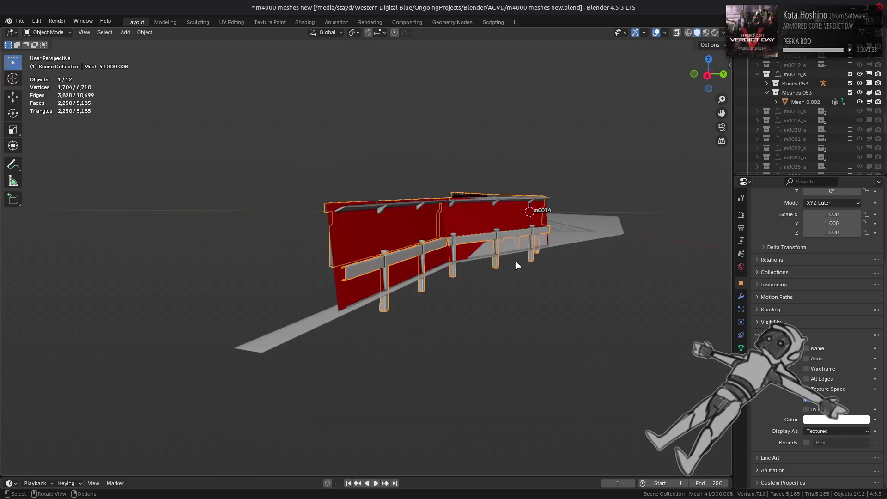
middle_drag(492, 263, 522, 326)
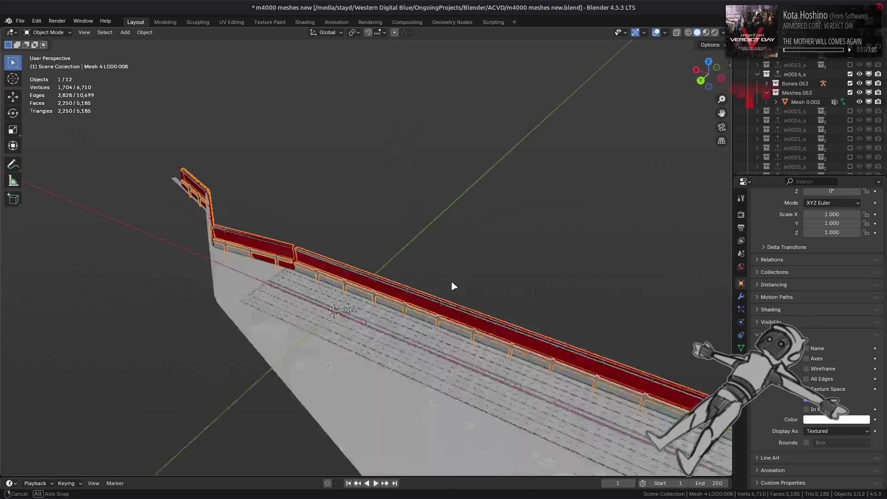
mouse_move(522, 325)
middle_down()
mouse_move(463, 263)
mouse_move(466, 247)
middle_up()
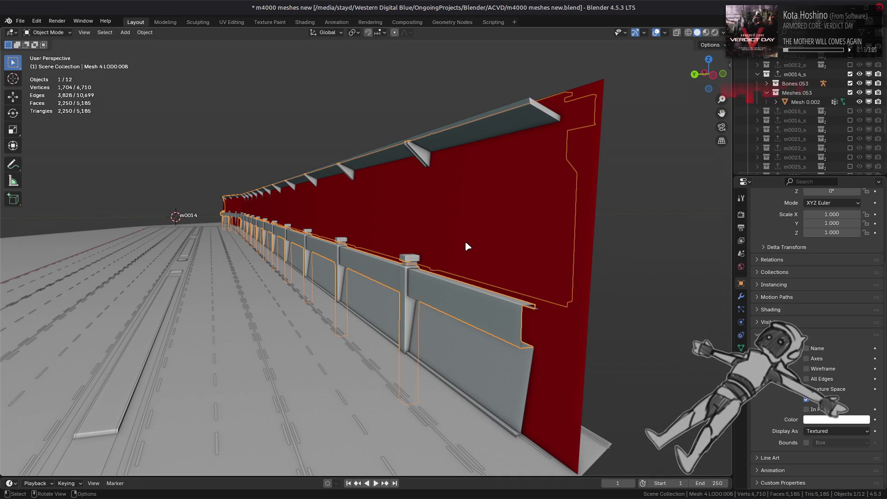
click(466, 242)
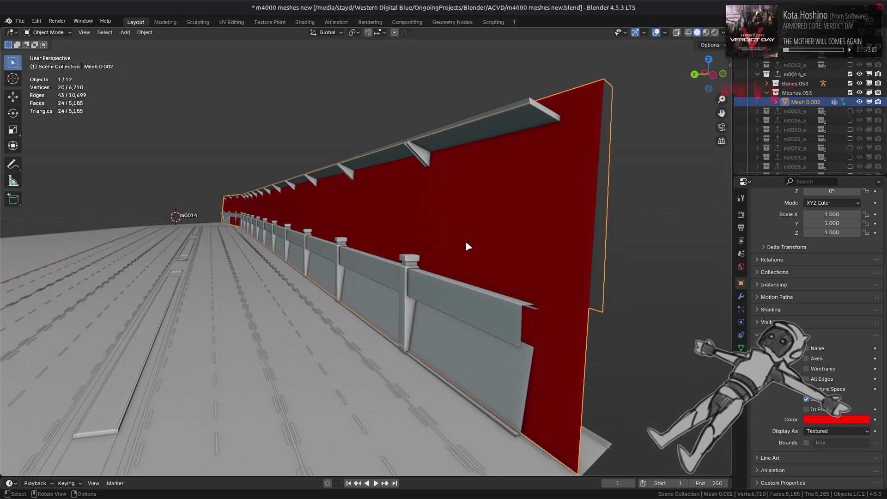